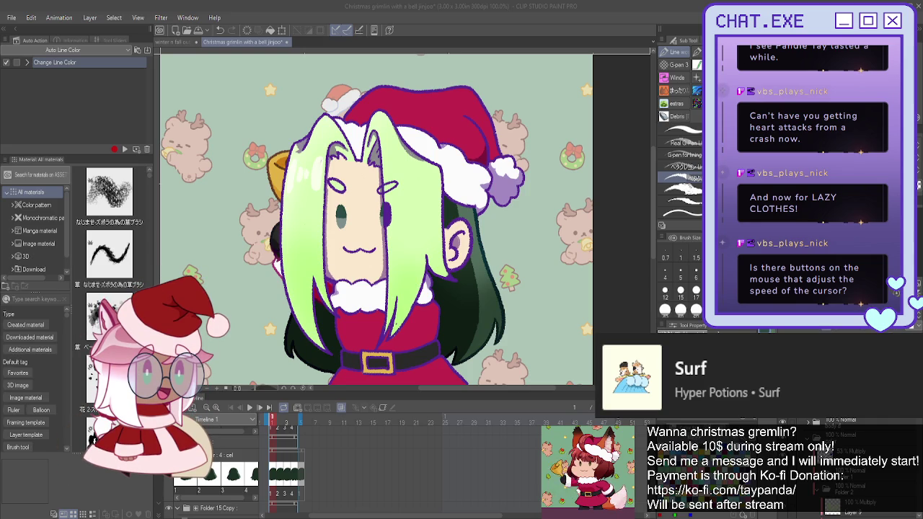
# Pan to the character's upper body and zoom to about 242% on the face, fur collar and chest
pyautogui.click(385, 85)
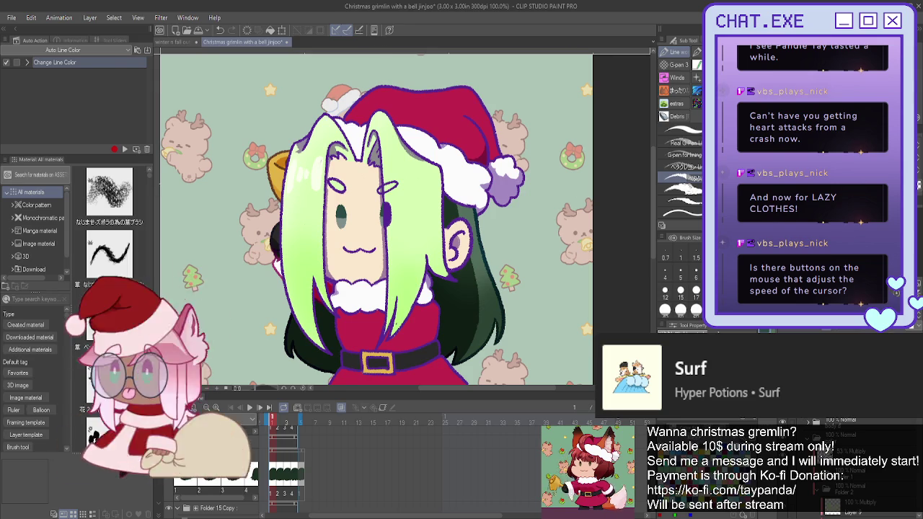
pyautogui.moveTo(396, 282); pyautogui.dragTo(500, 233)
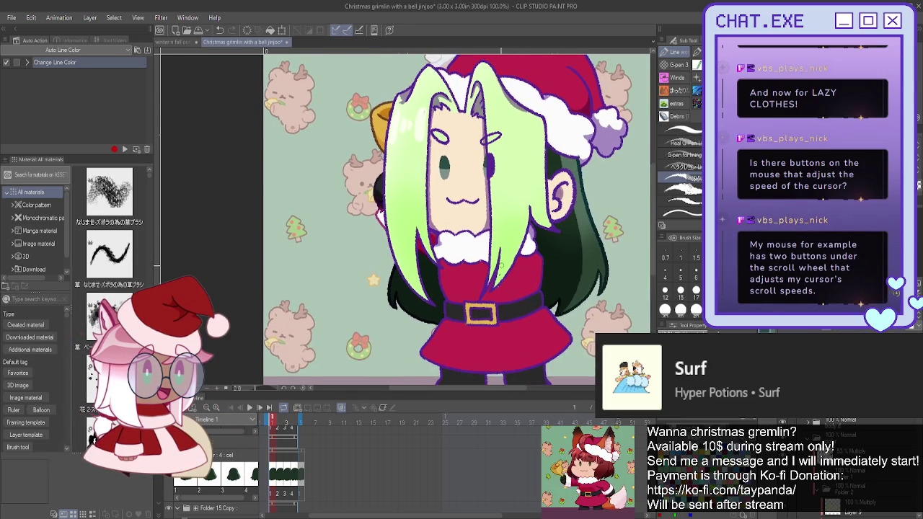
pyautogui.scroll(2, 501, 265)
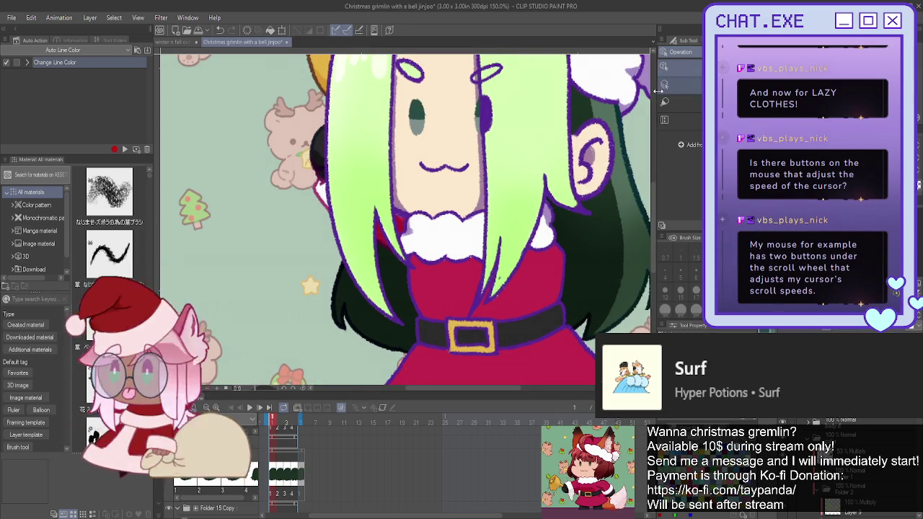
pyautogui.scroll(1, 486, 256)
pyautogui.scroll(1, 485, 256)
pyautogui.scroll(1, 486, 256)
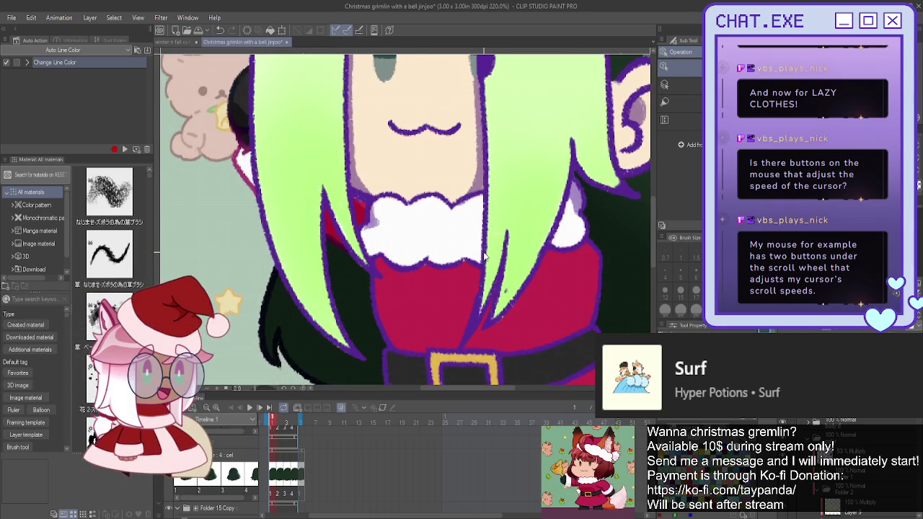
pyautogui.scroll(1, 485, 256)
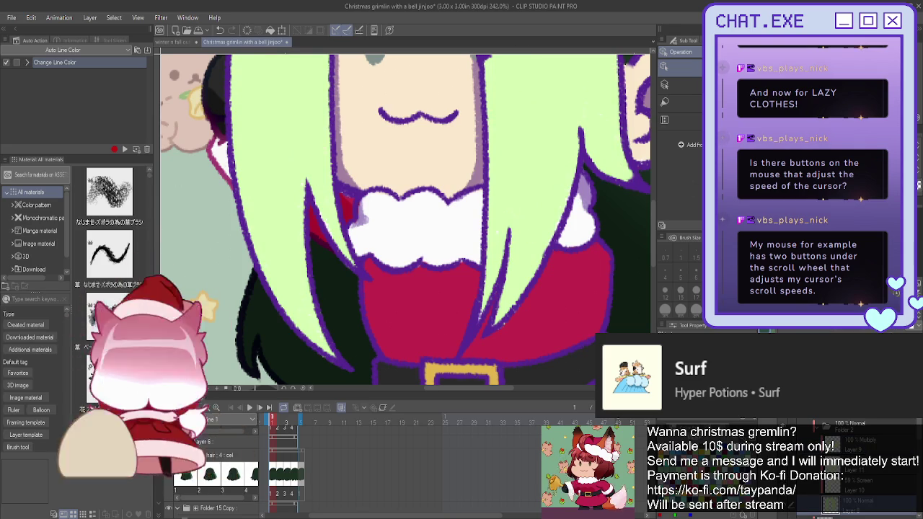
# Switch back to the G-pen and zoom out to about 81% to show the whole character
pyautogui.press('p')
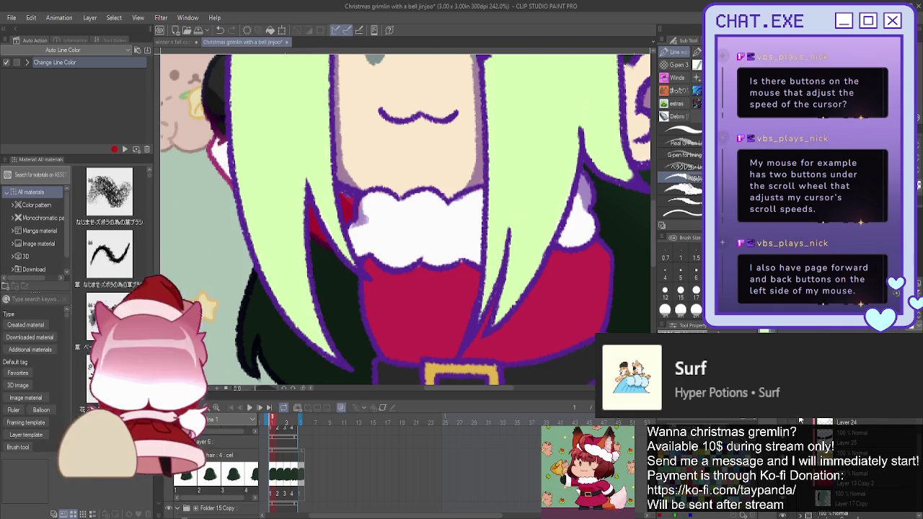
pyautogui.scroll(1, 406, 217)
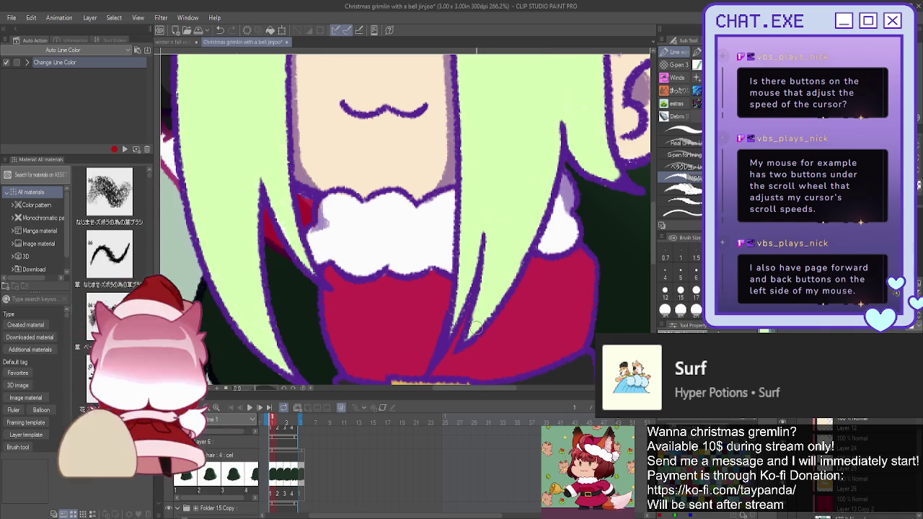
pyautogui.scroll(-1, 476, 289)
pyautogui.scroll(-1, 462, 282)
pyautogui.scroll(-1, 447, 274)
pyautogui.scroll(-1, 426, 217)
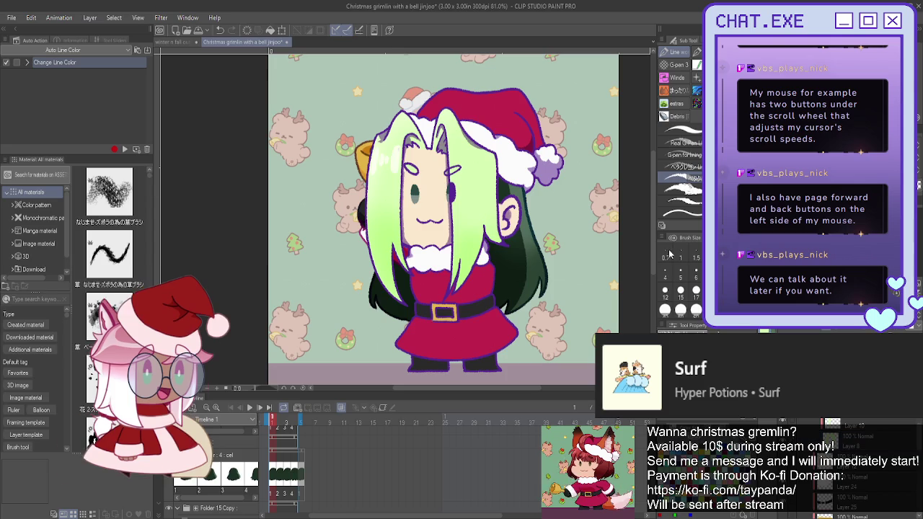
# Zoom in on the face and fill the eyebrow outlines with green
pyautogui.scroll(1, 430, 215)
pyautogui.scroll(1, 430, 215)
pyautogui.scroll(1, 430, 215)
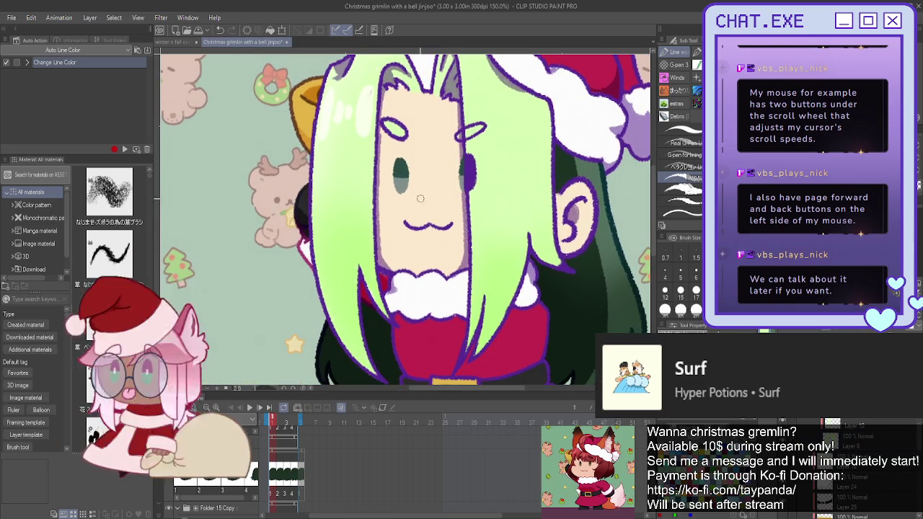
pyautogui.moveTo(430, 215); pyautogui.dragTo(449, 316)
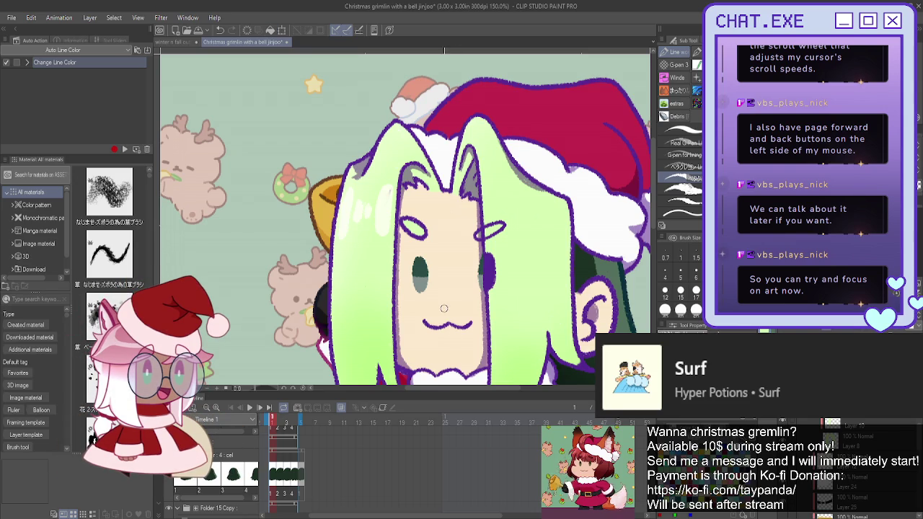
pyautogui.scroll(3, 411, 148)
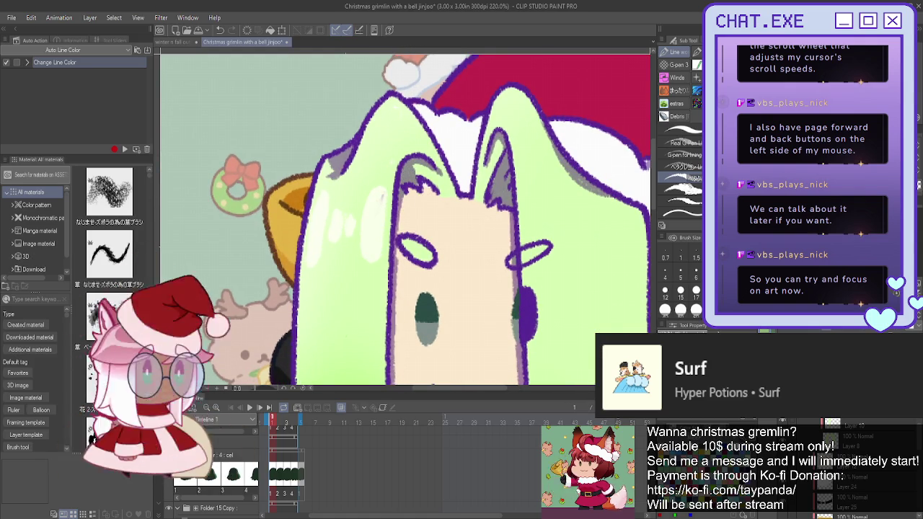
pyautogui.click(416, 252)
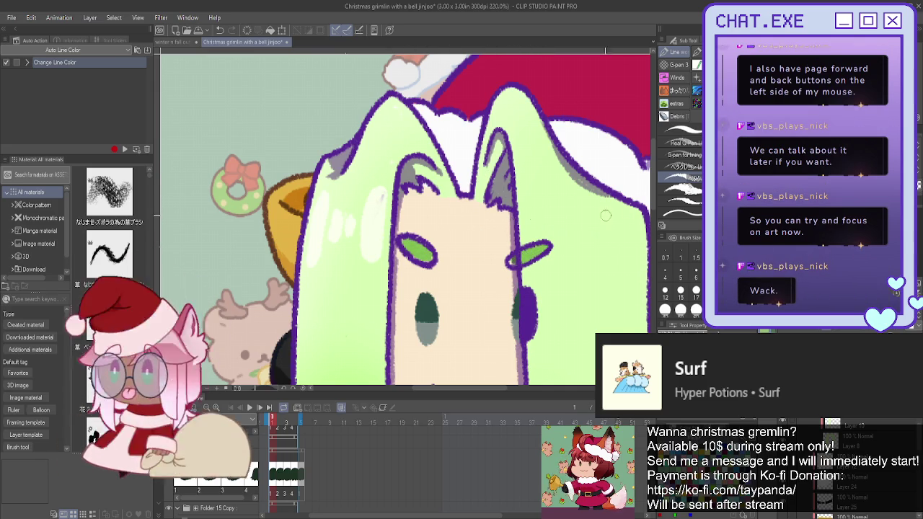
# Undo and redo the eyebrow fills, then zoom back out to the full figure
pyautogui.scroll(-5, 404, 216)
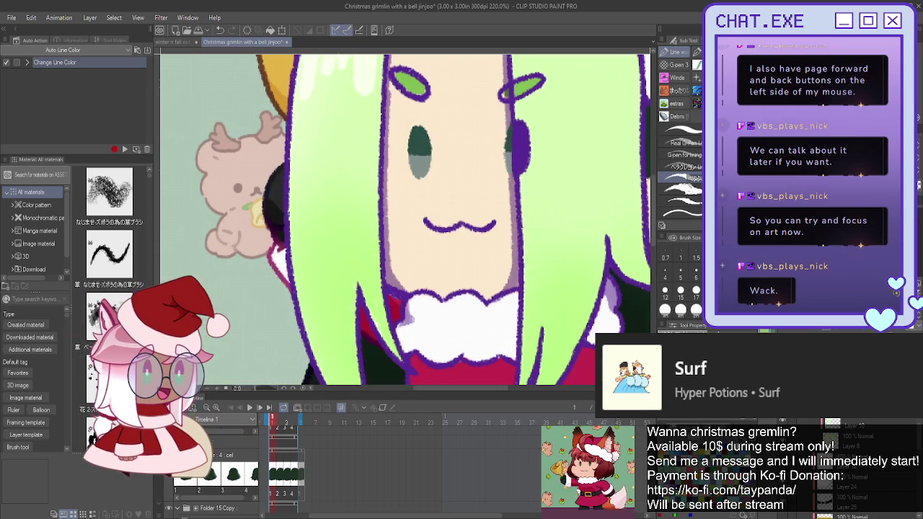
pyautogui.hotkey('ctrl', 'z')
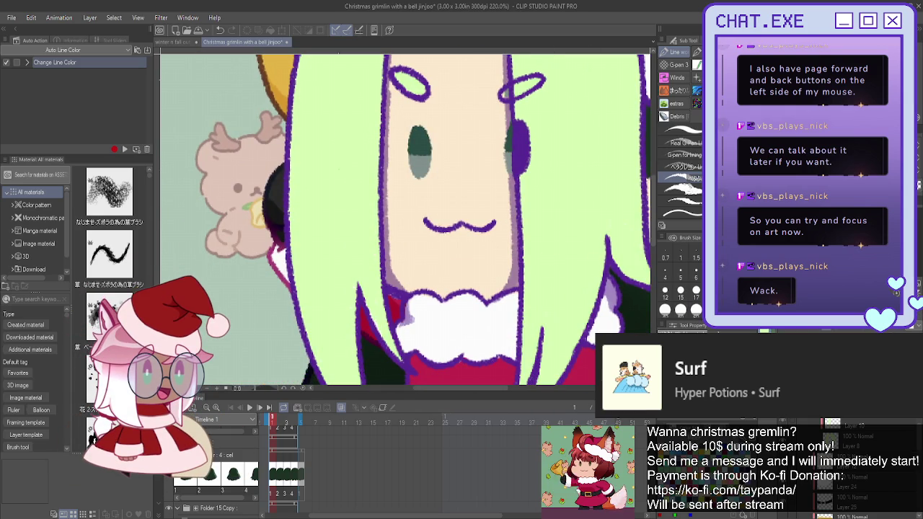
pyautogui.hotkey('ctrl', 'y')
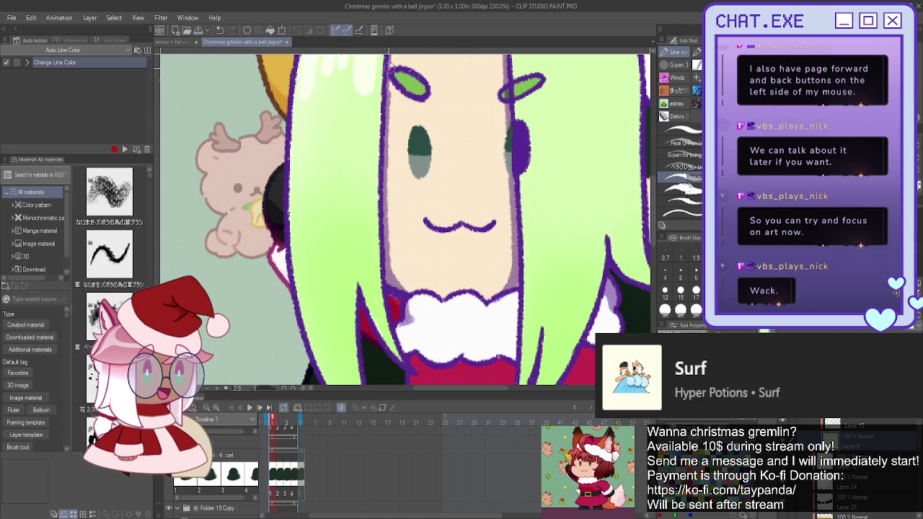
pyautogui.scroll(-1, 426, 361)
pyautogui.scroll(-1, 425, 360)
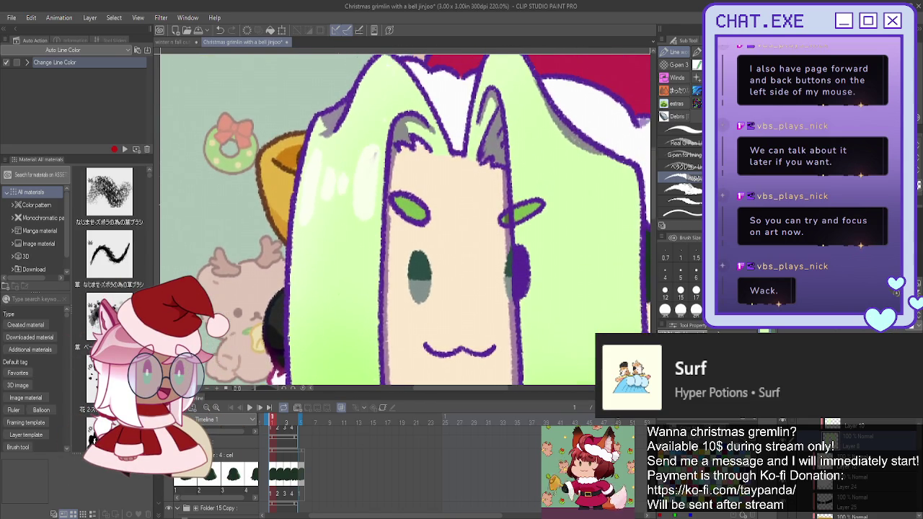
pyautogui.scroll(-1, 426, 361)
pyautogui.scroll(-1, 426, 360)
pyautogui.scroll(-1, 403, 186)
pyautogui.scroll(-1, 406, 231)
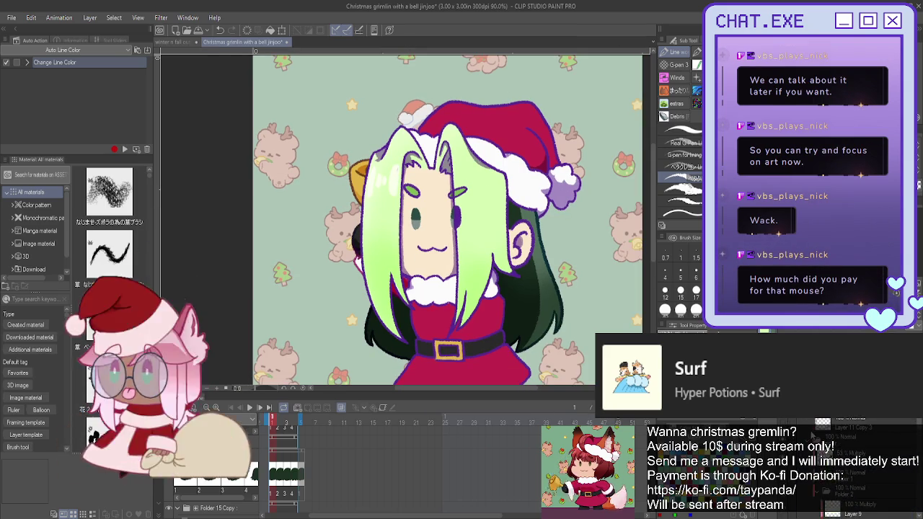
# Hide the lavender pom-pom shading layer in the Layer panel
pyautogui.scroll(-2, 813, 433)
pyautogui.scroll(-2, 812, 431)
pyautogui.scroll(-2, 810, 428)
pyautogui.scroll(-2, 809, 429)
pyautogui.scroll(-1, 819, 434)
pyautogui.scroll(-2, 819, 434)
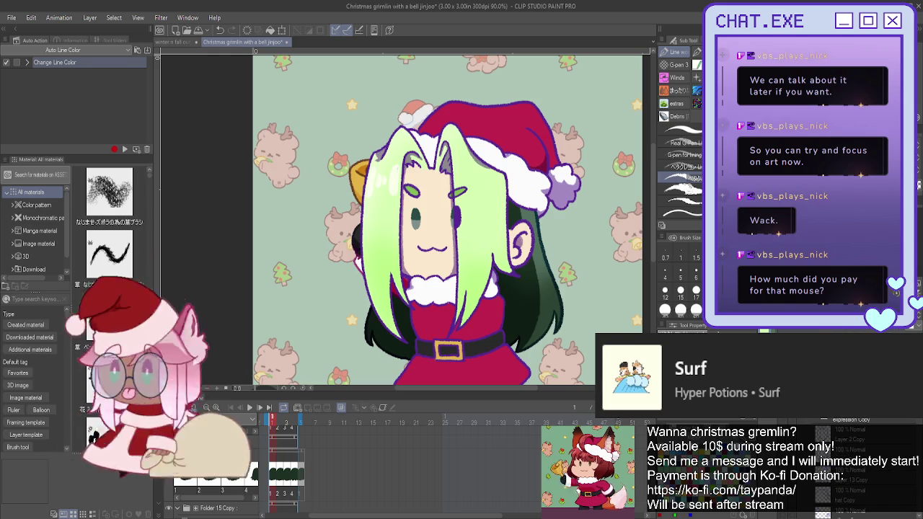
pyautogui.scroll(-2, 812, 430)
pyautogui.scroll(-2, 852, 420)
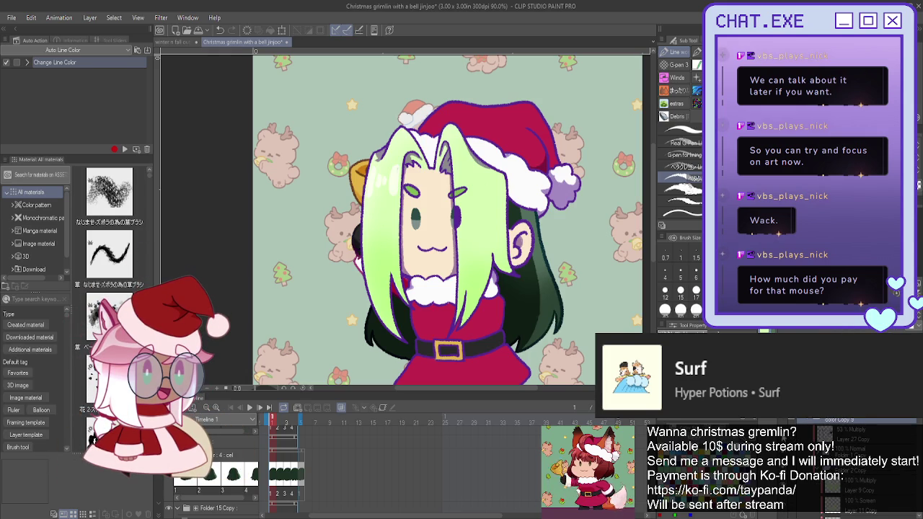
pyautogui.click(829, 420)
# Hide the purple line art layer and make another colour layer active
pyautogui.scroll(-2, 853, 433)
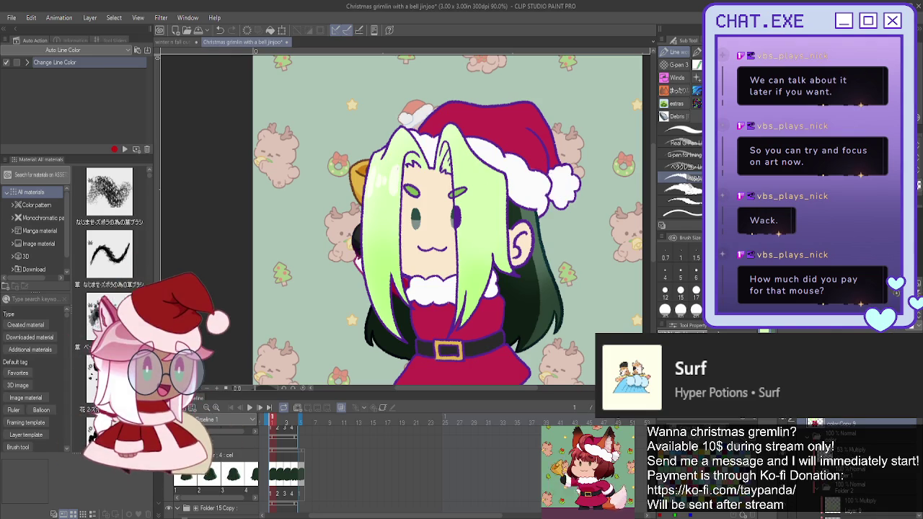
pyautogui.scroll(-1, 852, 433)
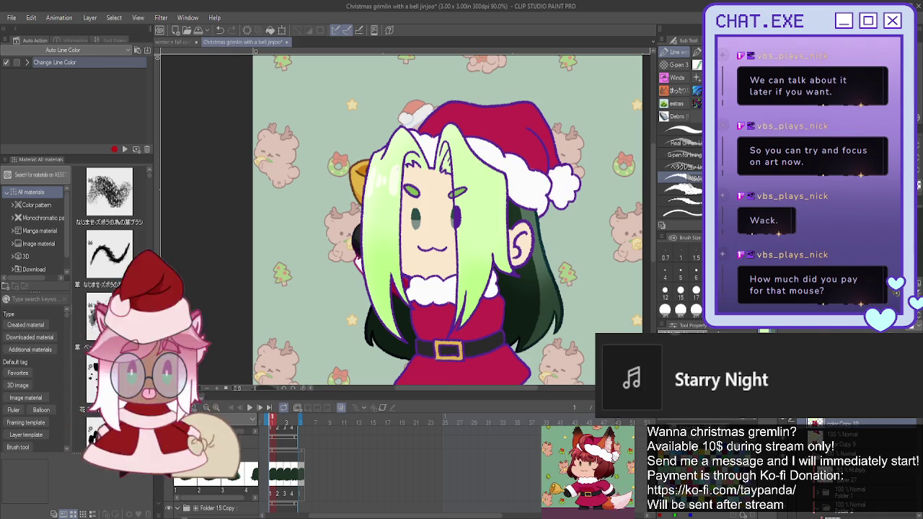
pyautogui.click(835, 422)
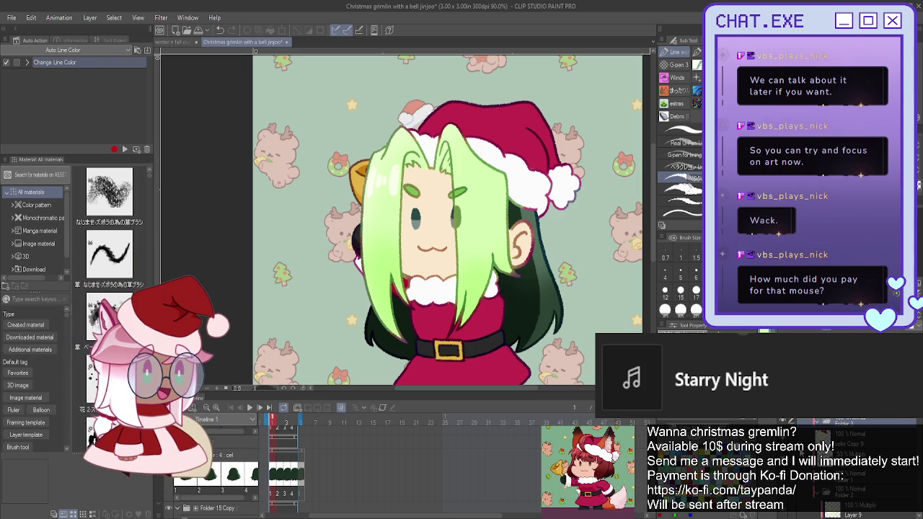
pyautogui.click(852, 433)
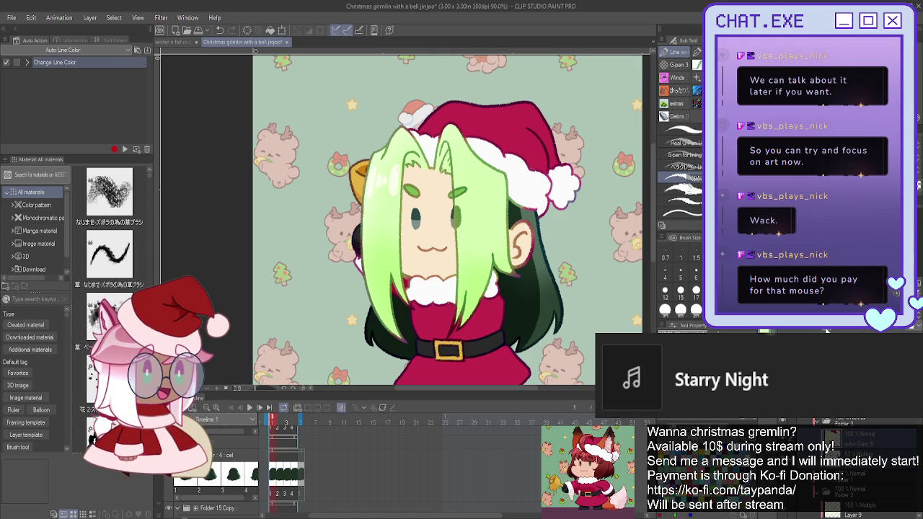
pyautogui.click(851, 442)
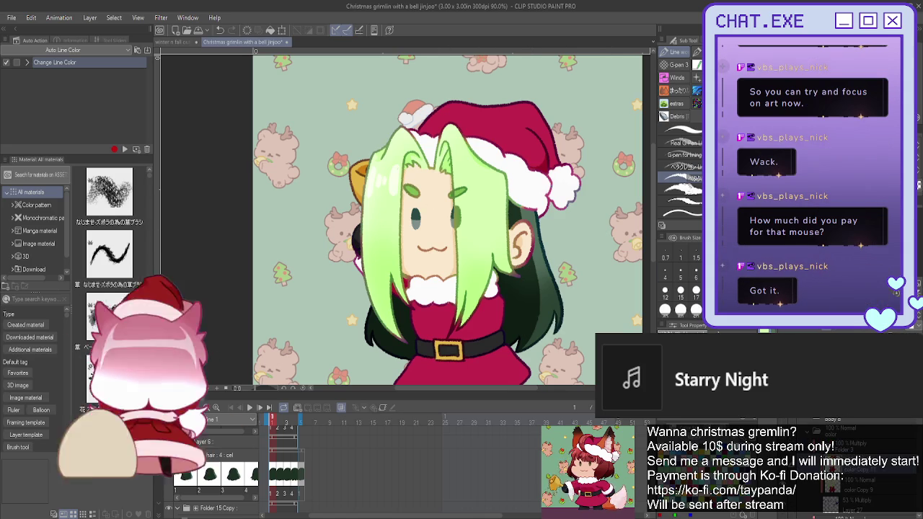
# Zoom in to 150% around the Santa hat, then back out to about 121%
pyautogui.scroll(2, 553, 169)
pyautogui.scroll(1, 578, 168)
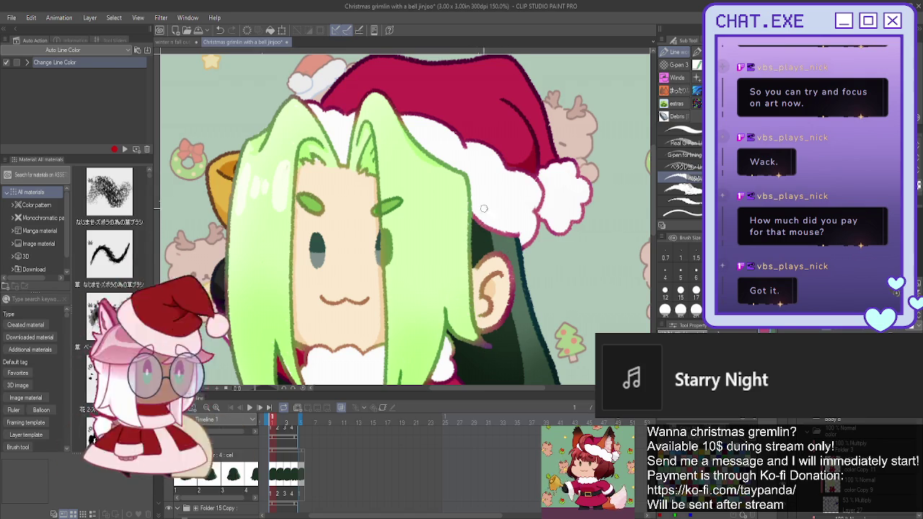
pyautogui.scroll(-2, 473, 268)
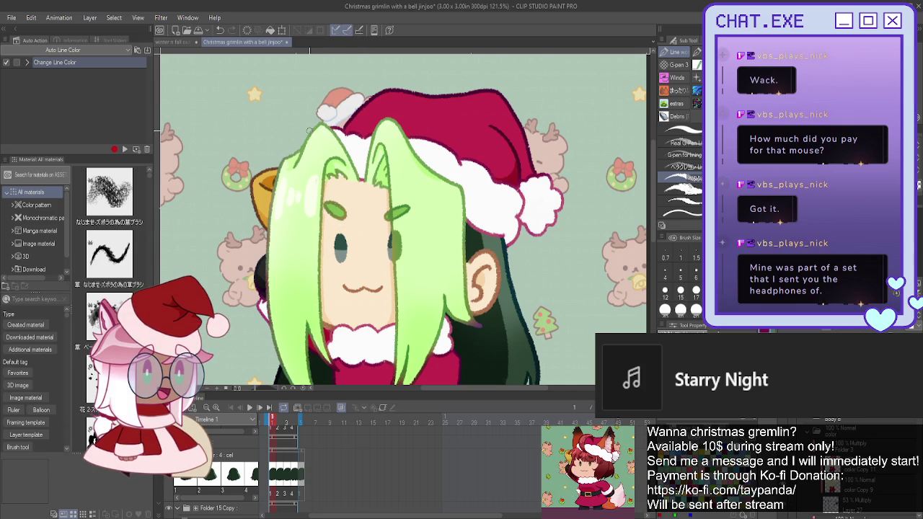
pyautogui.moveTo(313, 191); pyautogui.dragTo(470, 360)
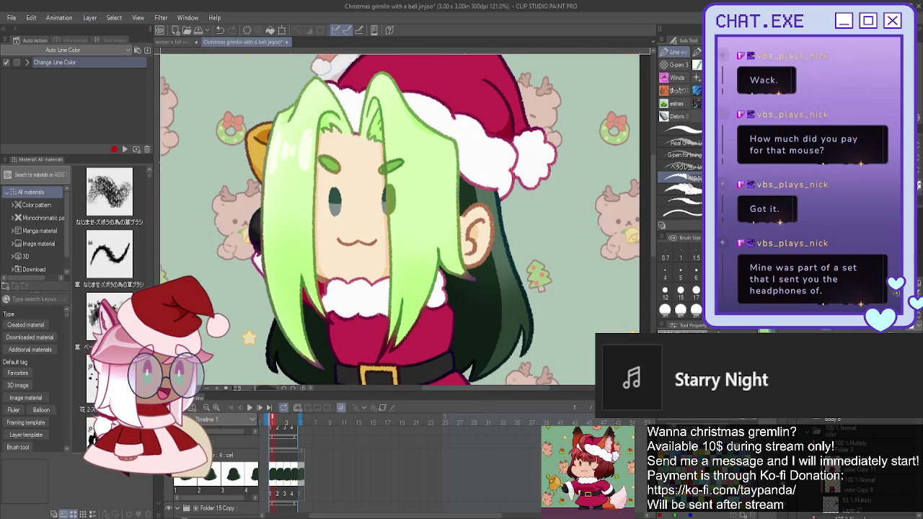
pyautogui.scroll(1, 456, 128)
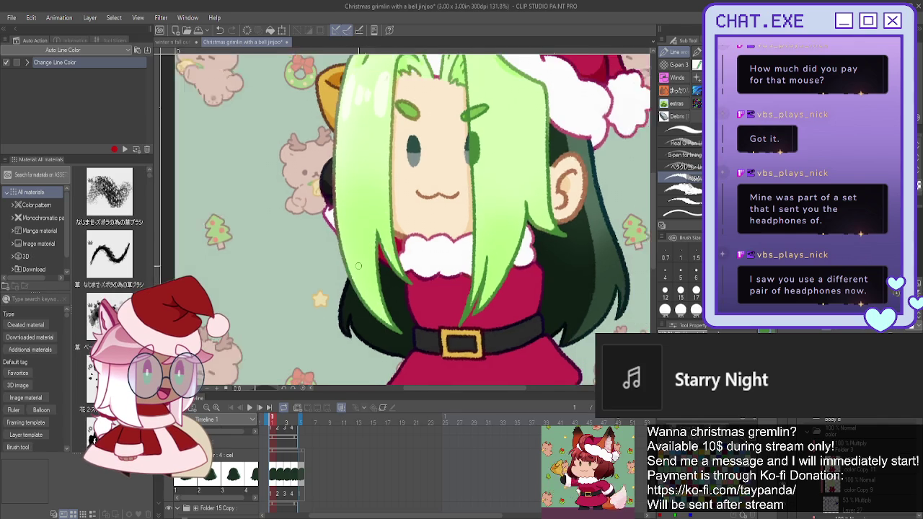
pyautogui.scroll(-1, 352, 260)
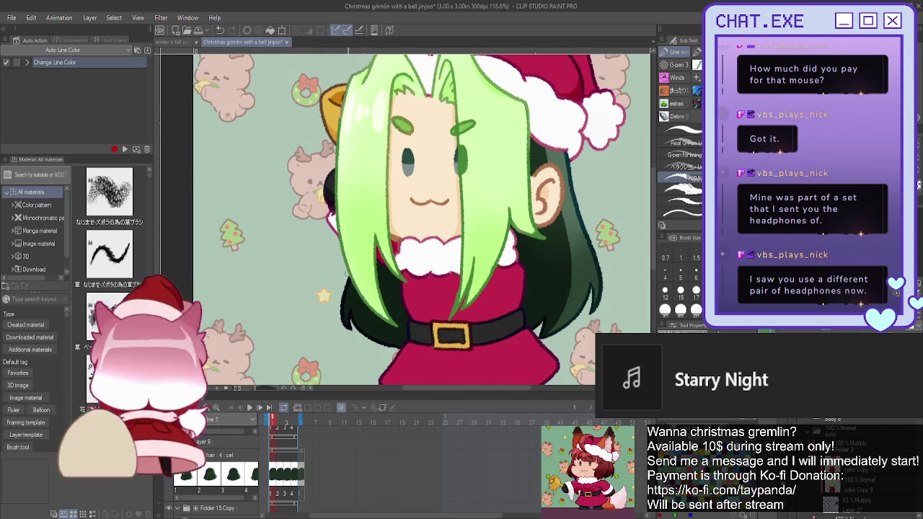
pyautogui.moveTo(349, 60); pyautogui.dragTo(368, 169)
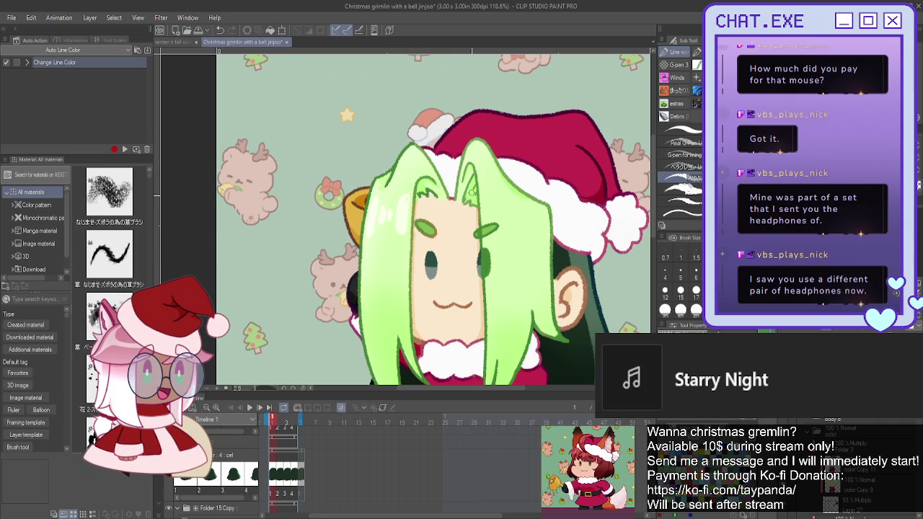
pyautogui.scroll(-2, 459, 223)
pyautogui.scroll(-1, 387, 286)
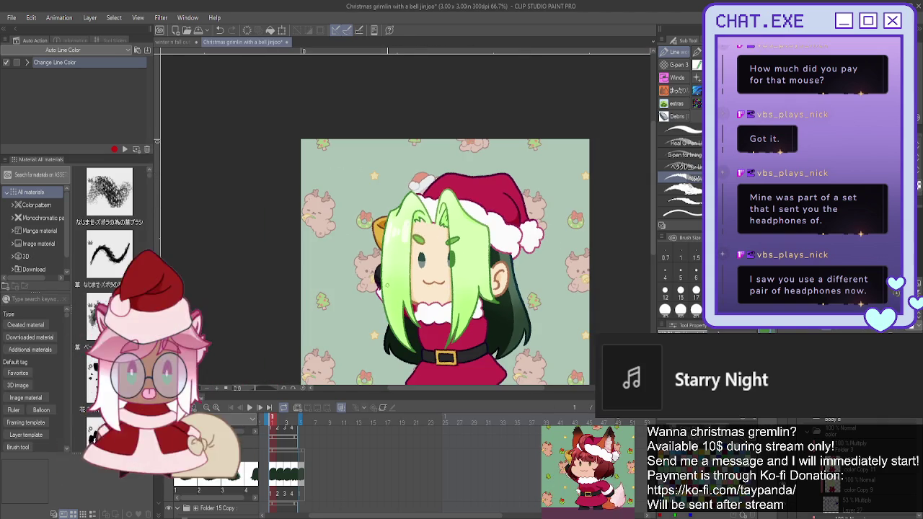
pyautogui.scroll(-2, 386, 375)
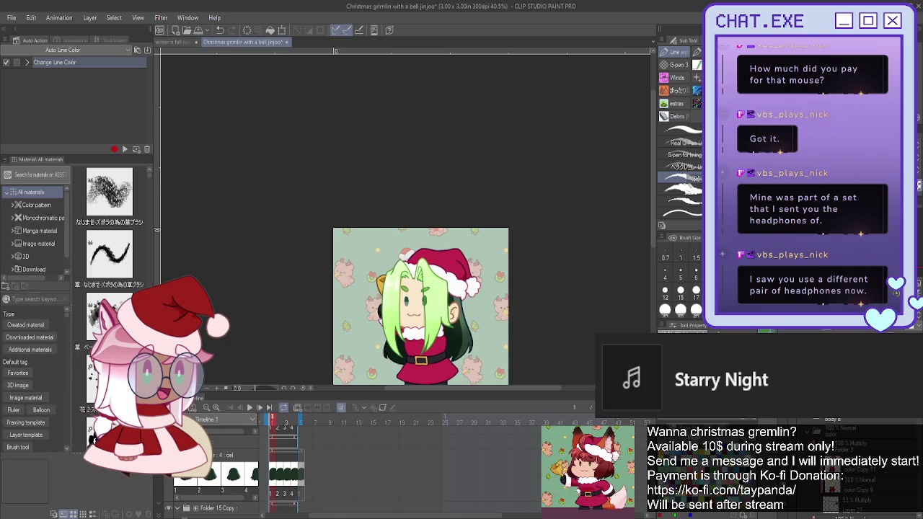
pyautogui.moveTo(420, 307); pyautogui.dragTo(437, 215)
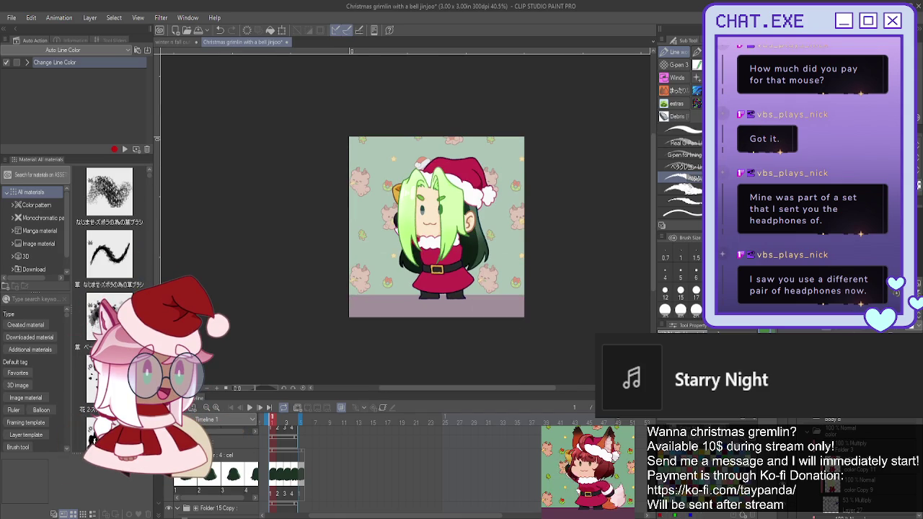
pyautogui.scroll(3, 811, 423)
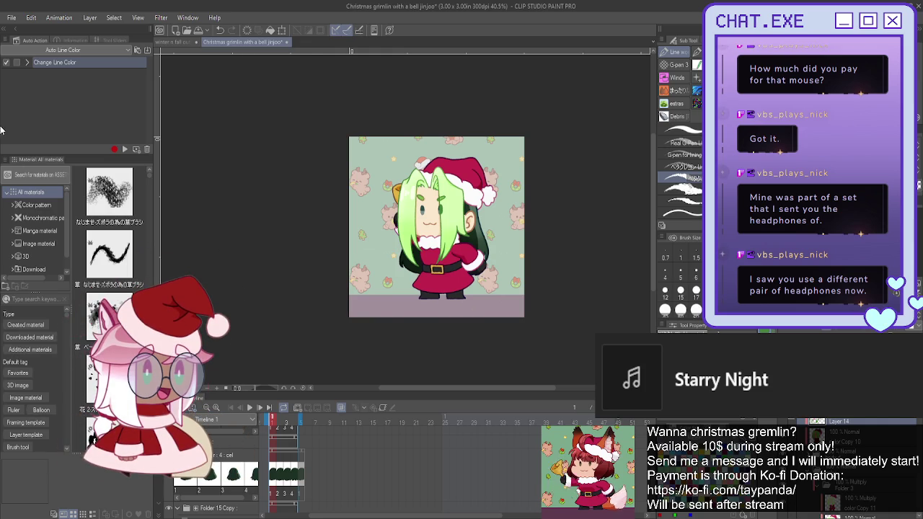
pyautogui.click(252, 409)
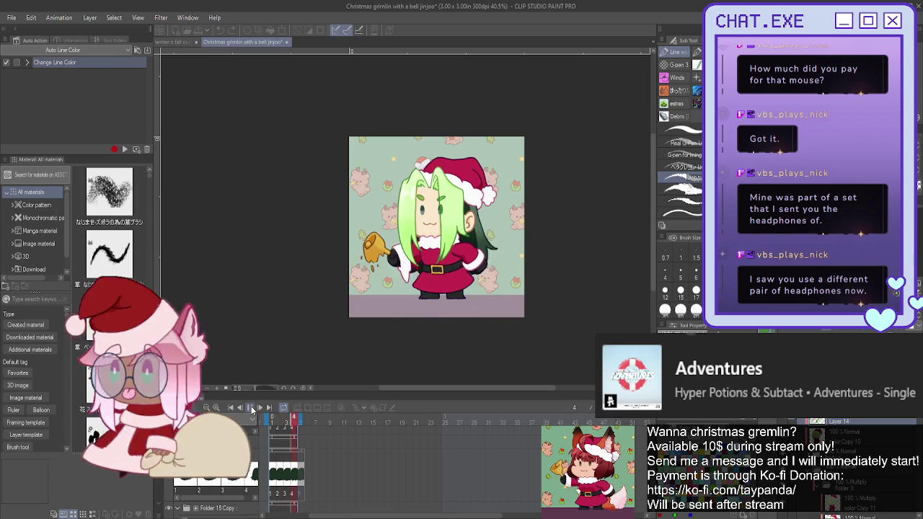
pyautogui.click(251, 409)
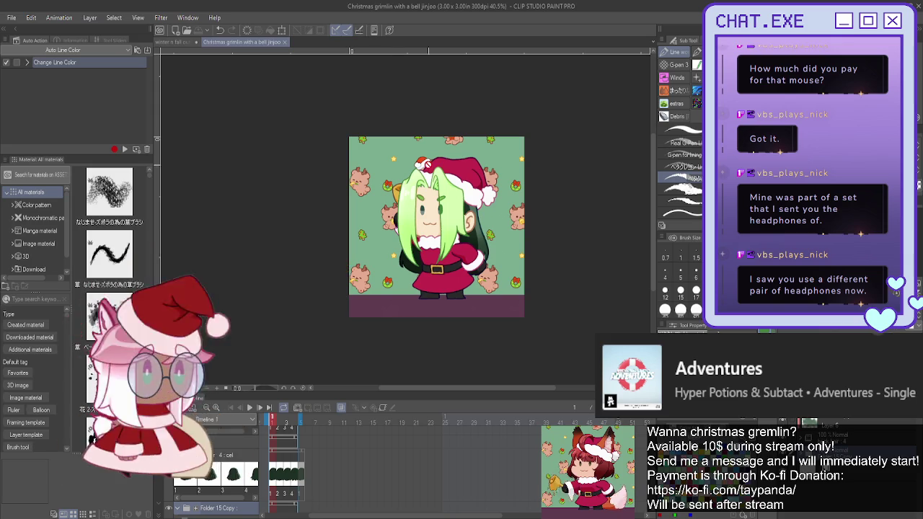
pyautogui.click(175, 42)
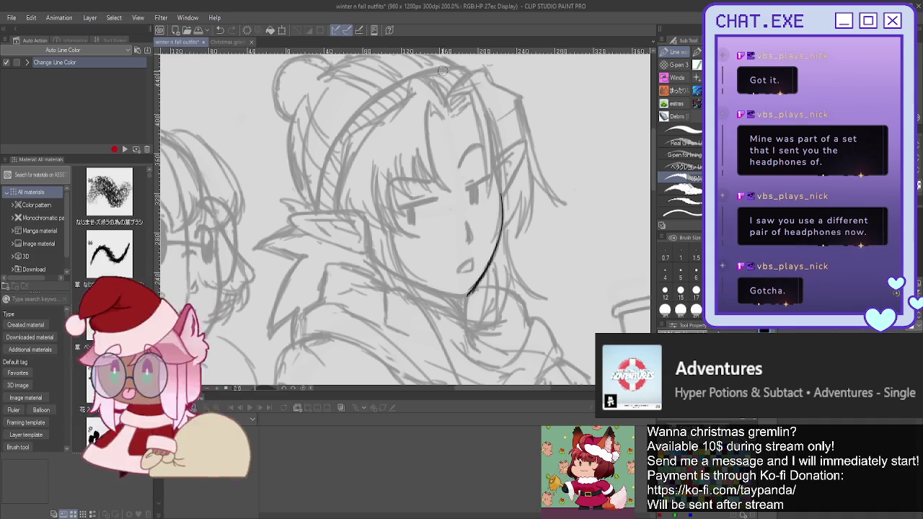
# Erase the trial ink line along the elf's cheek in the winter n fall outfits sketch
pyautogui.moveTo(502, 196); pyautogui.dragTo(488, 264)
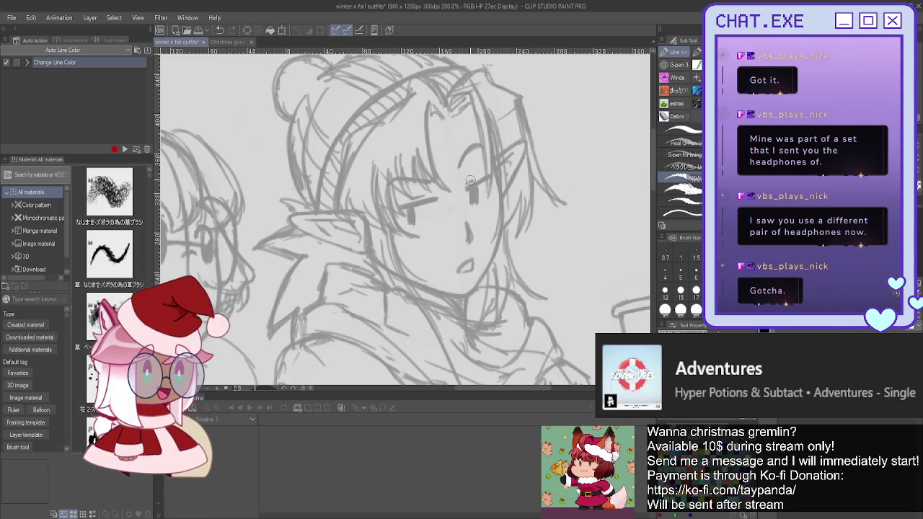
# Ink the elf's cheek and jaw line and the pointed ear with its inner fold
pyautogui.scroll(1, 471, 181)
pyautogui.moveTo(510, 182); pyautogui.dragTo(507, 256)
pyautogui.moveTo(512, 189)
pyautogui.mouseDown()
pyautogui.moveTo(501, 282)
pyautogui.moveTo(456, 332)
pyautogui.mouseUp()
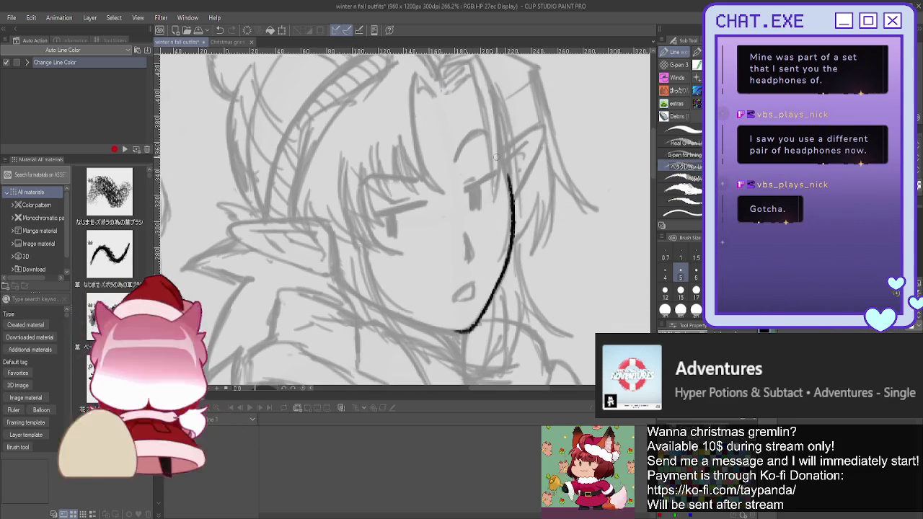
pyautogui.moveTo(254, 220); pyautogui.dragTo(326, 225)
pyautogui.moveTo(254, 221)
pyautogui.mouseDown()
pyautogui.moveTo(219, 232)
pyautogui.moveTo(236, 248)
pyautogui.moveTo(325, 275)
pyautogui.mouseUp()
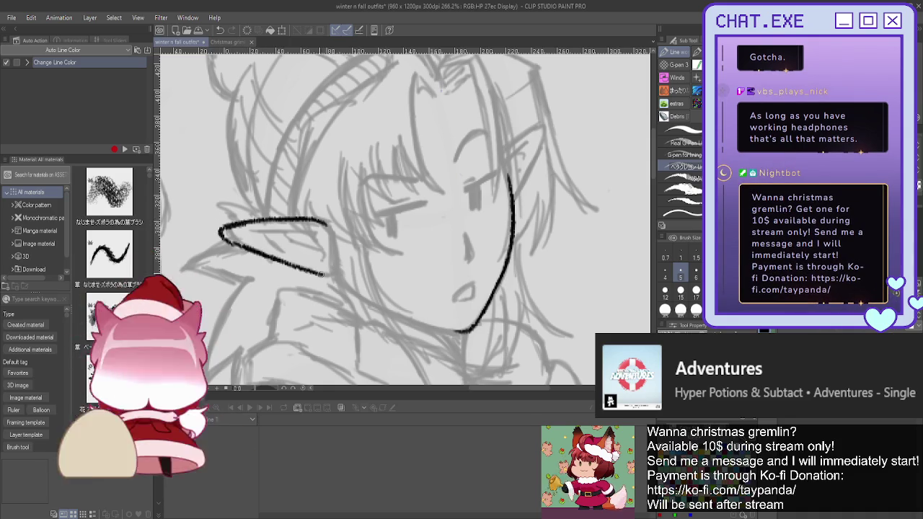
pyautogui.moveTo(242, 231)
pyautogui.mouseDown()
pyautogui.moveTo(301, 232)
pyautogui.moveTo(329, 263)
pyautogui.moveTo(280, 235)
pyautogui.moveTo(306, 258)
pyautogui.mouseUp()
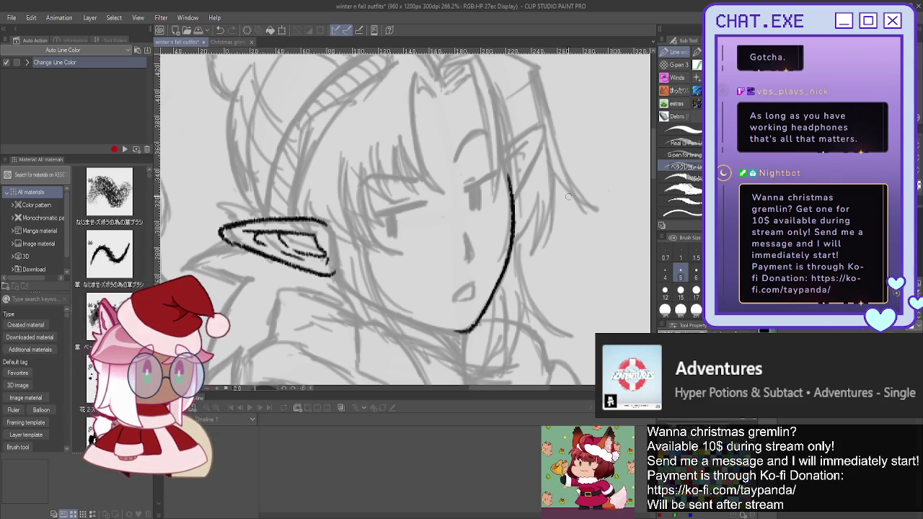
# Extend the jaw line and ink the strokes from the ear down the neck, undoing a stray stroke
pyautogui.moveTo(403, 259); pyautogui.dragTo(469, 159)
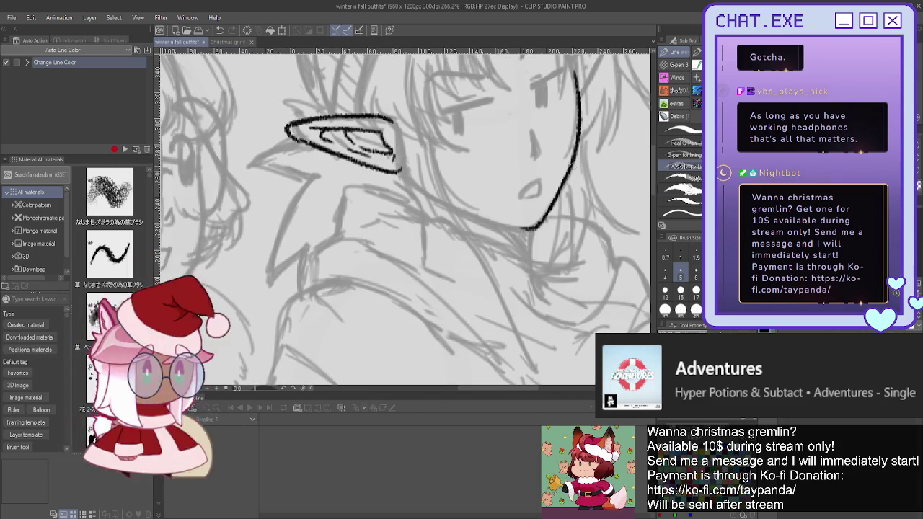
pyautogui.moveTo(403, 170); pyautogui.dragTo(427, 192)
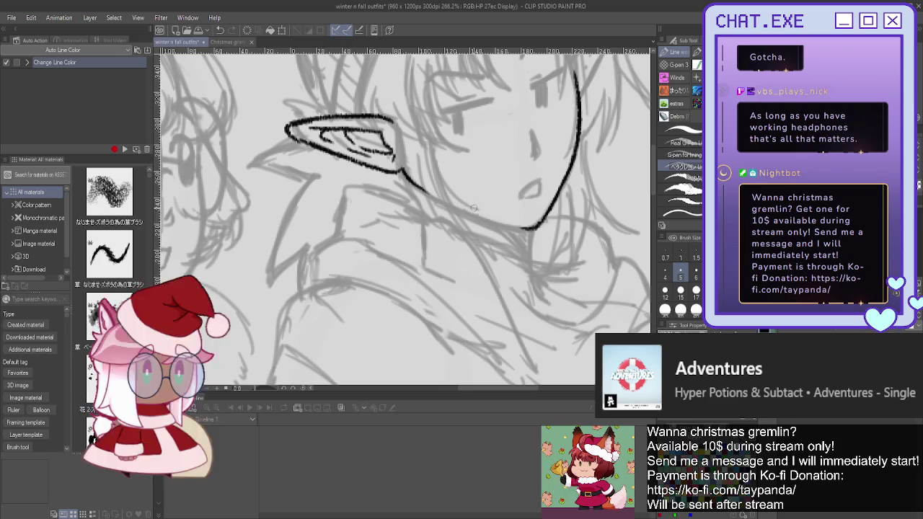
pyautogui.moveTo(527, 229)
pyautogui.mouseDown()
pyautogui.moveTo(498, 224)
pyautogui.moveTo(524, 237)
pyautogui.moveTo(515, 225)
pyautogui.moveTo(533, 263)
pyautogui.mouseUp()
pyautogui.scroll(-1, 458, 183)
pyautogui.scroll(-1, 457, 183)
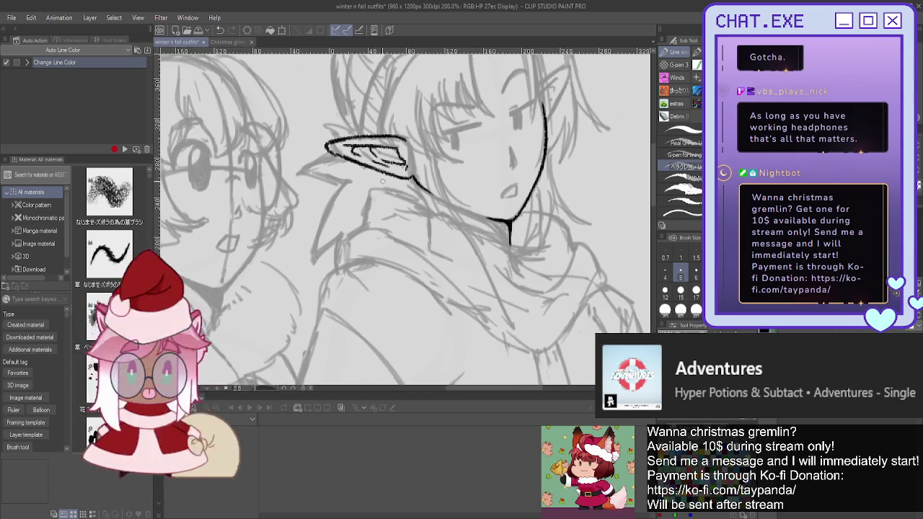
pyautogui.moveTo(417, 189); pyautogui.dragTo(378, 191)
pyautogui.hotkey('ctrl', 'z')
pyautogui.moveTo(413, 184); pyautogui.dragTo(418, 195)
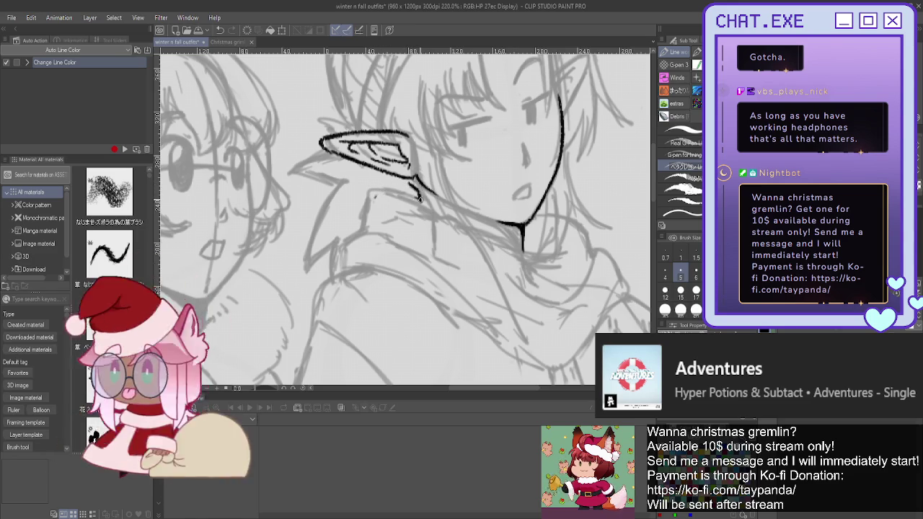
pyautogui.moveTo(419, 197)
pyautogui.mouseDown()
pyautogui.moveTo(367, 209)
pyautogui.moveTo(352, 242)
pyautogui.moveTo(375, 235)
pyautogui.moveTo(437, 271)
pyautogui.moveTo(492, 329)
pyautogui.mouseUp()
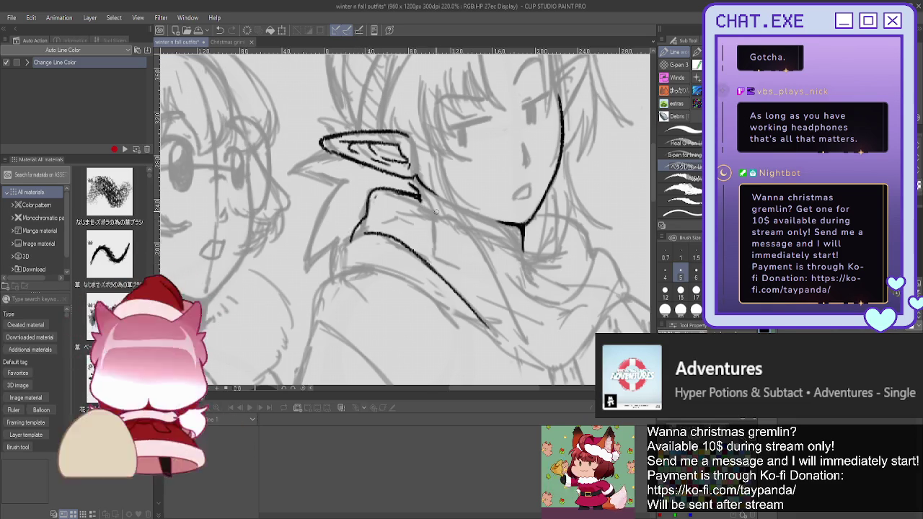
# Ink the collar line past the chin, the shoulder curve and the scarf's lower curve
pyautogui.moveTo(442, 211); pyautogui.dragTo(553, 287)
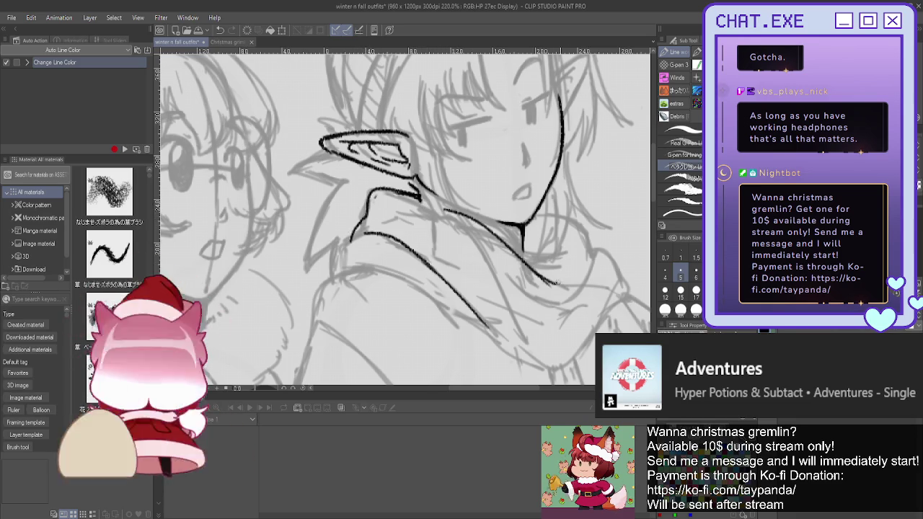
pyautogui.moveTo(524, 260); pyautogui.dragTo(575, 277)
pyautogui.moveTo(590, 246)
pyautogui.mouseDown()
pyautogui.moveTo(633, 296)
pyautogui.moveTo(544, 355)
pyautogui.mouseUp()
pyautogui.moveTo(443, 215); pyautogui.dragTo(489, 302)
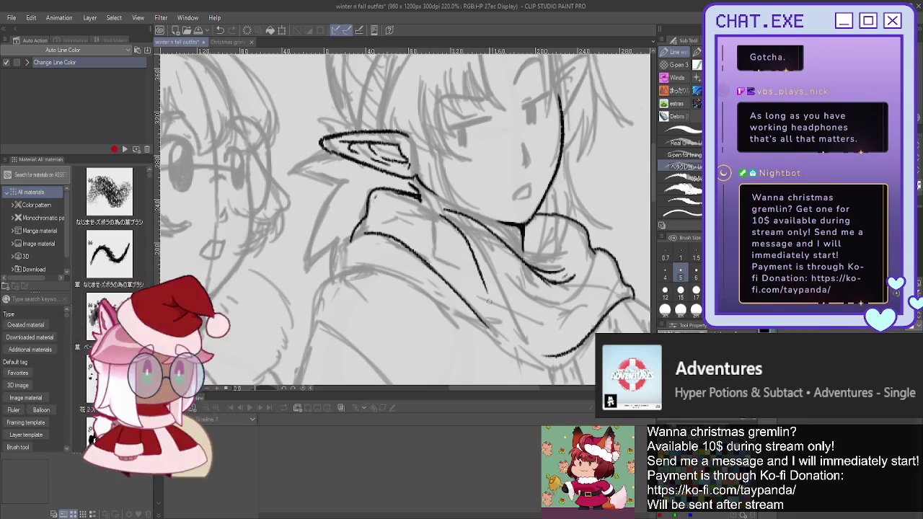
pyautogui.hotkey('ctrl', 'z')
pyautogui.hotkey('ctrl', 'z')
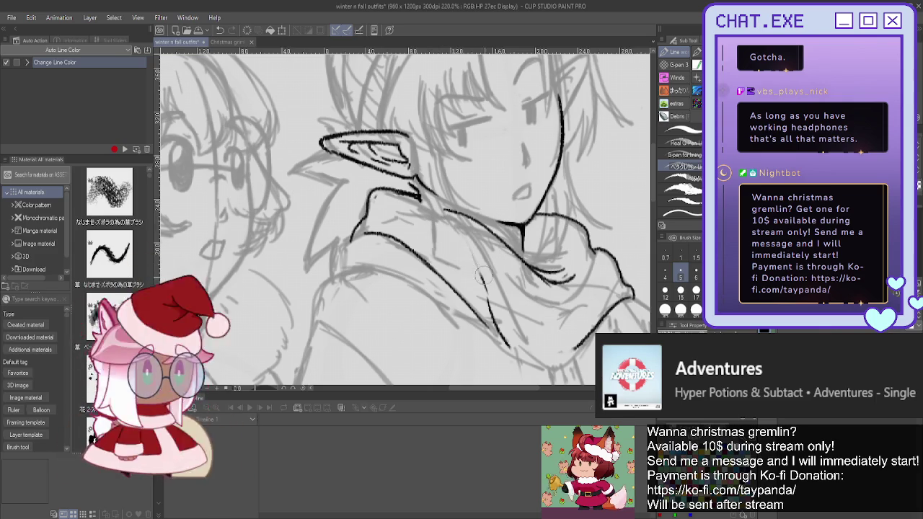
# Add scarf fold strokes, collar lines and a short hood edge line, undoing one stray stroke
pyautogui.moveTo(482, 231)
pyautogui.mouseDown()
pyautogui.moveTo(502, 269)
pyautogui.moveTo(486, 242)
pyautogui.moveTo(495, 261)
pyautogui.mouseUp()
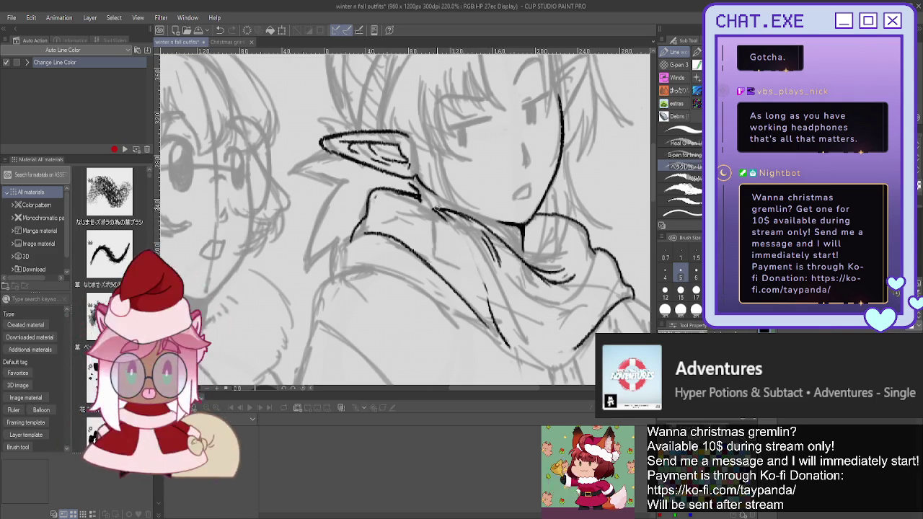
pyautogui.moveTo(431, 209); pyautogui.dragTo(453, 226)
pyautogui.moveTo(468, 259)
pyautogui.mouseDown()
pyautogui.moveTo(495, 327)
pyautogui.moveTo(481, 269)
pyautogui.moveTo(538, 361)
pyautogui.moveTo(564, 352)
pyautogui.moveTo(505, 345)
pyautogui.mouseUp()
pyautogui.hotkey('ctrl', 'z')
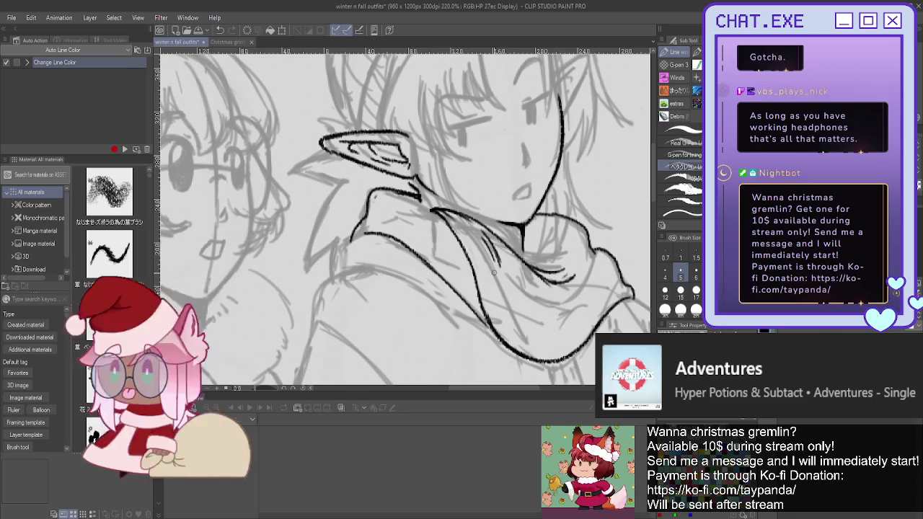
pyautogui.moveTo(593, 250); pyautogui.dragTo(595, 272)
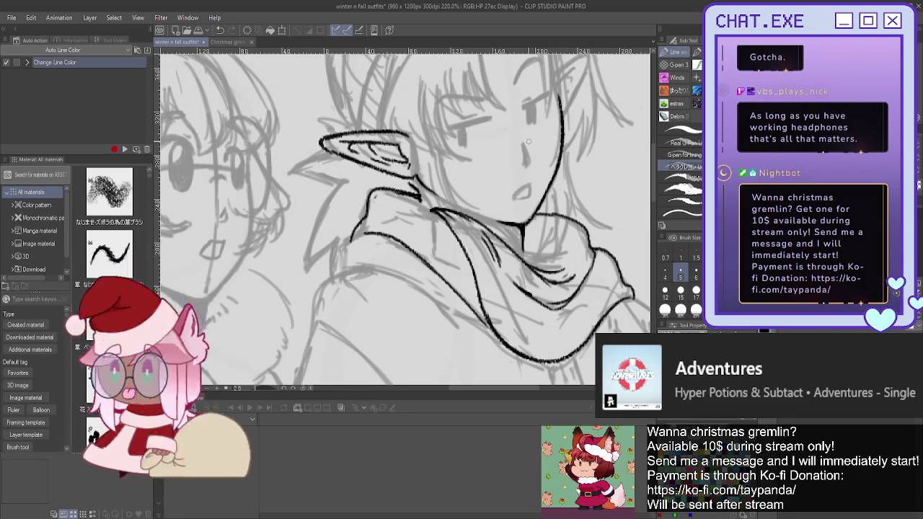
pyautogui.moveTo(536, 236)
pyautogui.mouseDown()
pyautogui.moveTo(543, 247)
pyautogui.moveTo(524, 260)
pyautogui.moveTo(543, 250)
pyautogui.moveTo(533, 251)
pyautogui.mouseUp()
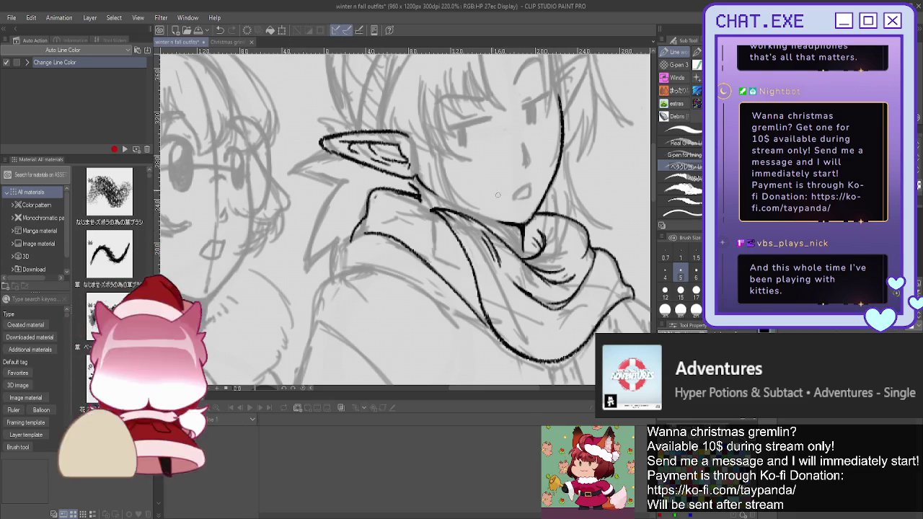
pyautogui.moveTo(438, 215); pyautogui.dragTo(407, 195)
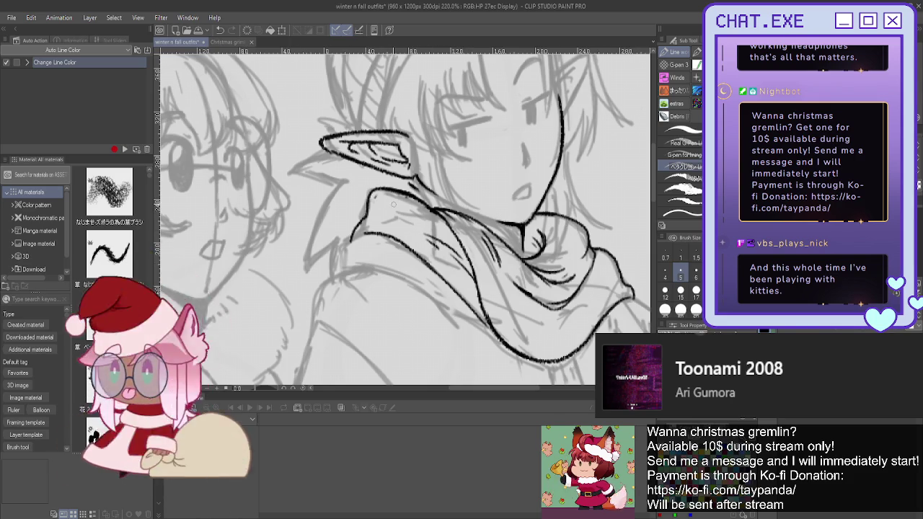
# Ink the scarf's left end and a curved fold line across its upper edge
pyautogui.scroll(-3, 315, 193)
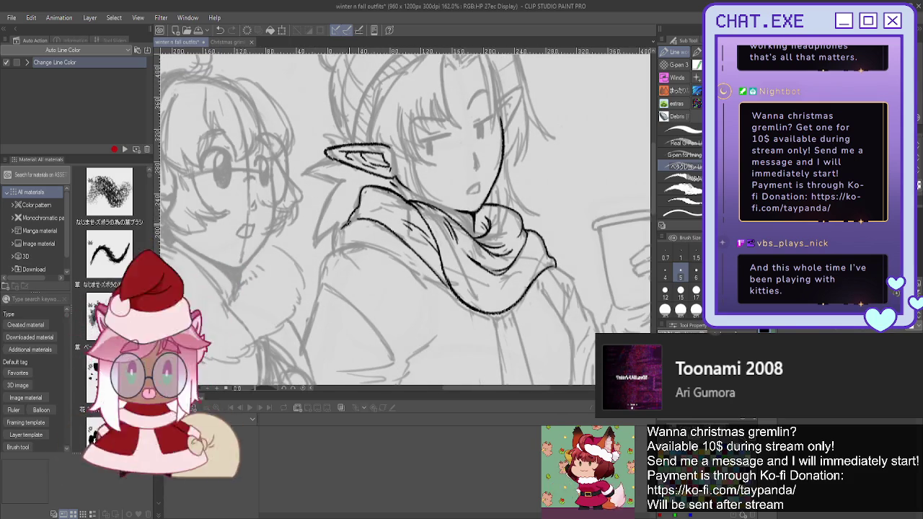
pyautogui.moveTo(339, 234)
pyautogui.mouseDown()
pyautogui.moveTo(330, 253)
pyautogui.moveTo(443, 287)
pyautogui.mouseUp()
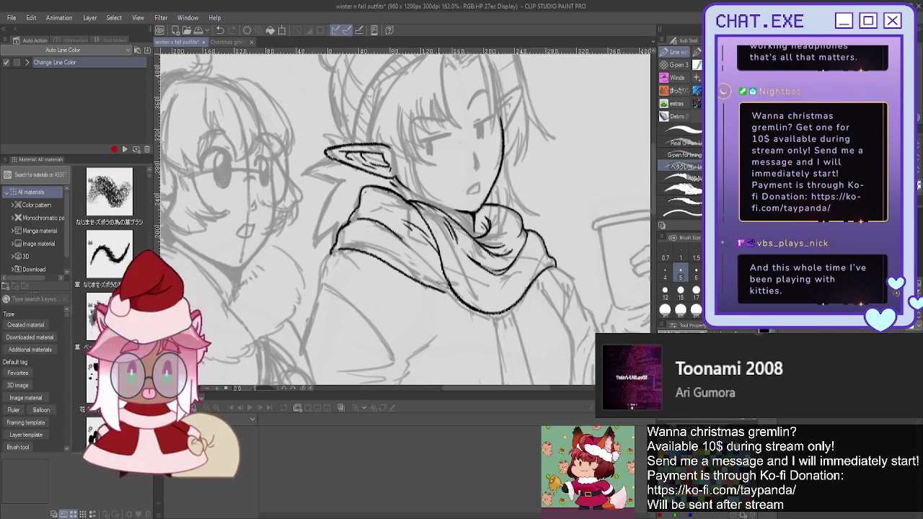
pyautogui.scroll(2, 433, 271)
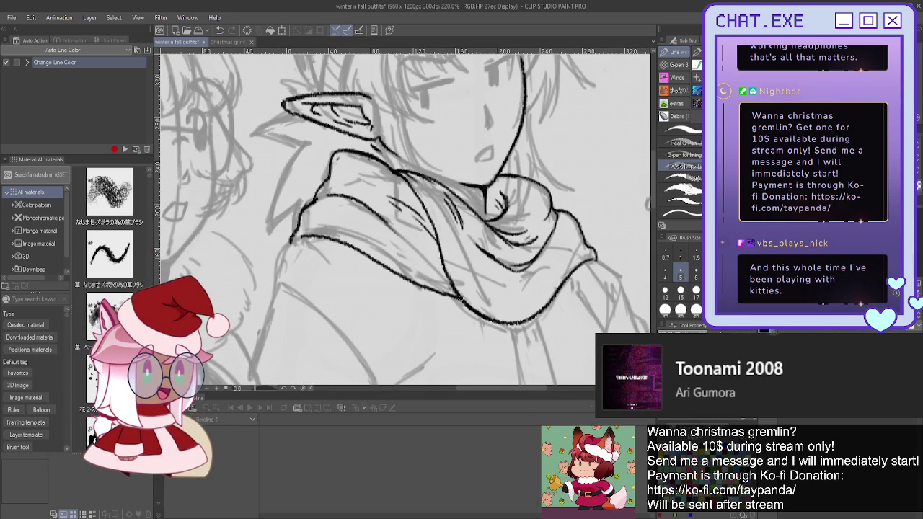
pyautogui.moveTo(333, 193); pyautogui.dragTo(386, 223)
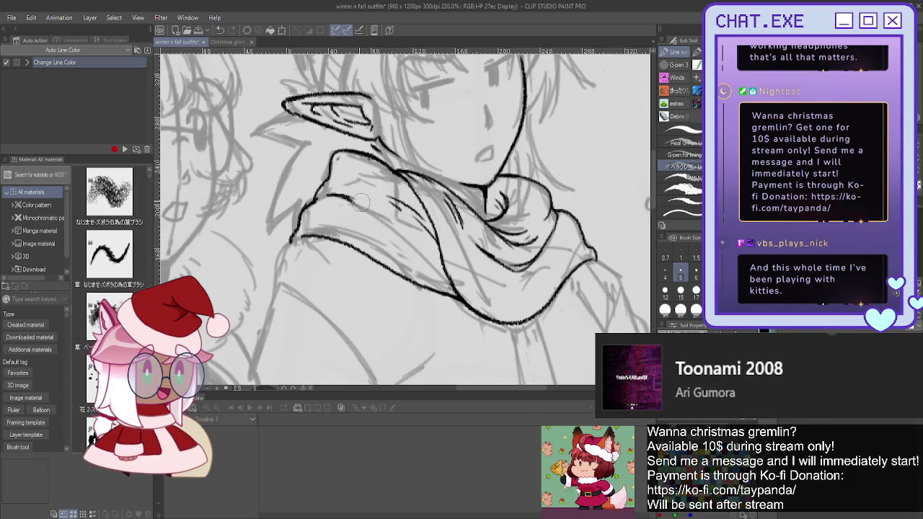
pyautogui.moveTo(328, 194); pyautogui.dragTo(388, 228)
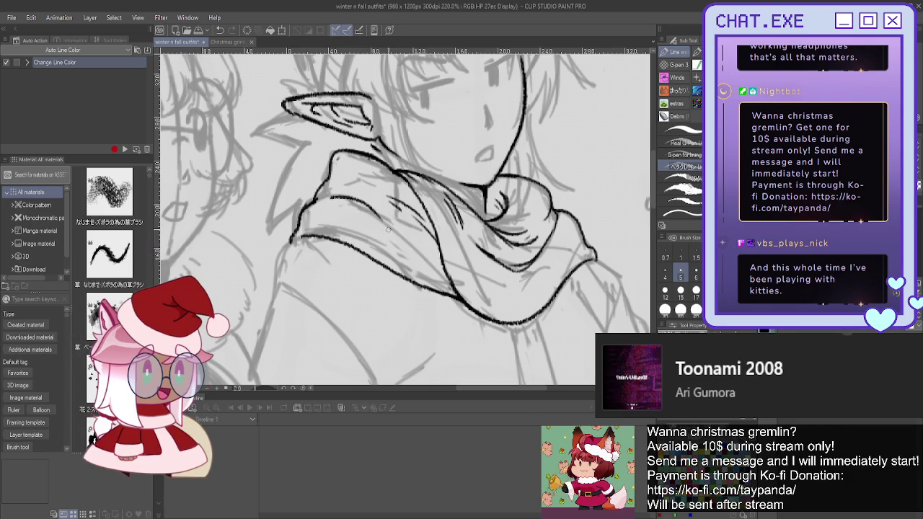
pyautogui.scroll(-3, 325, 180)
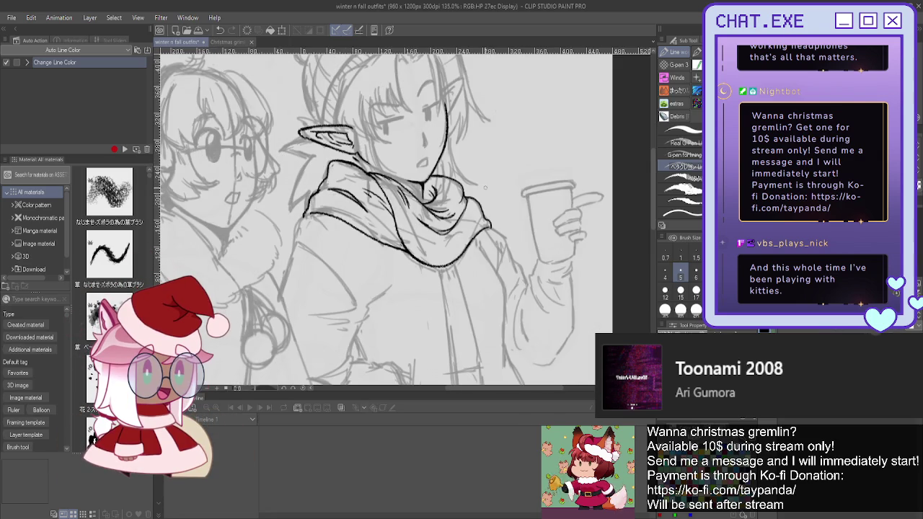
# Zoom and pan the view down to the elf's torso below the scarf
pyautogui.scroll(1, 485, 187)
pyautogui.scroll(1, 484, 202)
pyautogui.scroll(1, 482, 217)
pyautogui.scroll(1, 481, 223)
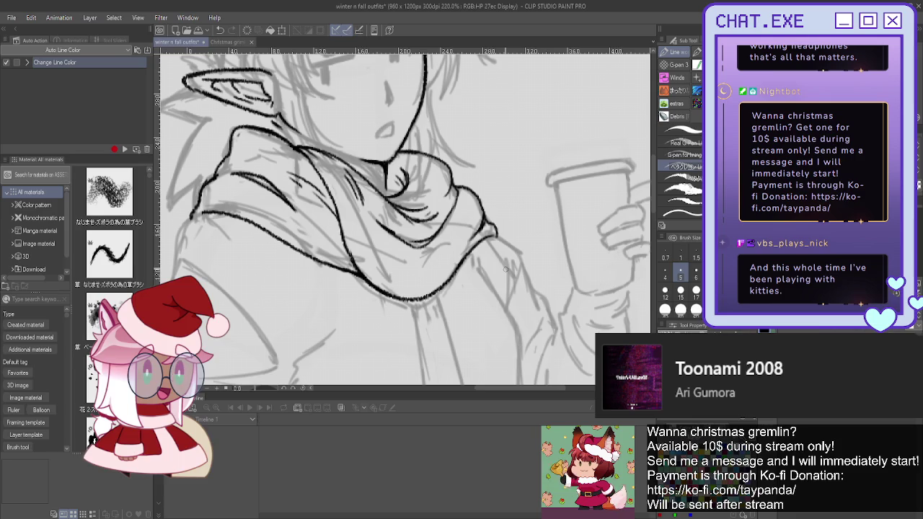
pyautogui.scroll(-1, 491, 267)
pyautogui.scroll(-2, 432, 257)
pyautogui.scroll(-1, 383, 245)
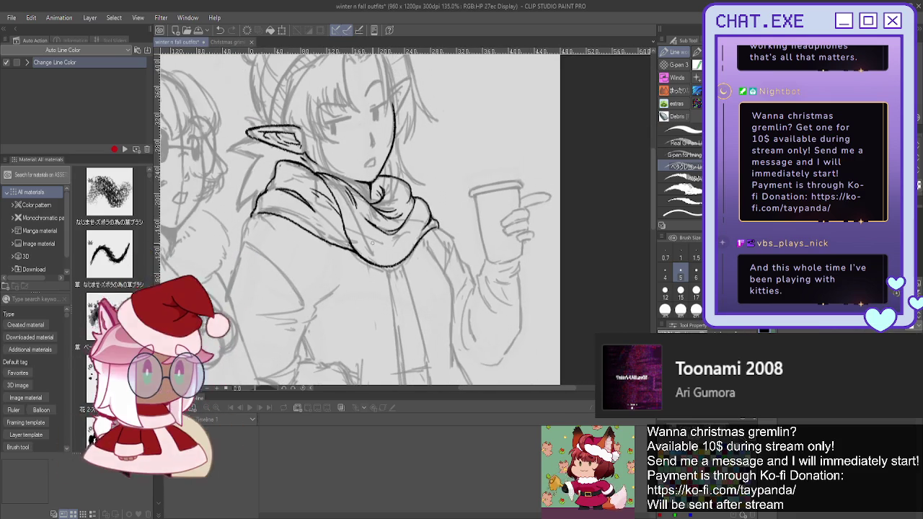
pyautogui.moveTo(360, 217)
pyautogui.mouseDown()
pyautogui.moveTo(429, 169)
pyautogui.moveTo(415, 130)
pyautogui.mouseUp()
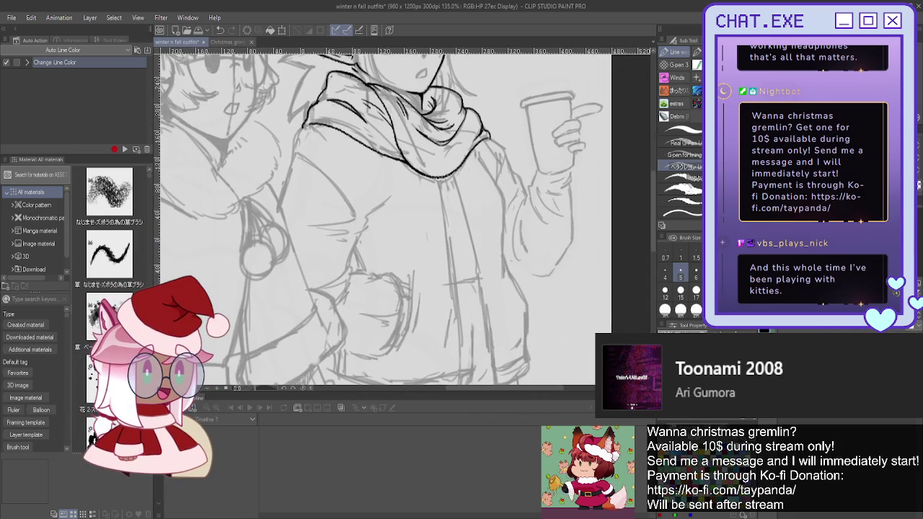
pyautogui.scroll(-2, 383, 216)
pyautogui.scroll(-1, 382, 217)
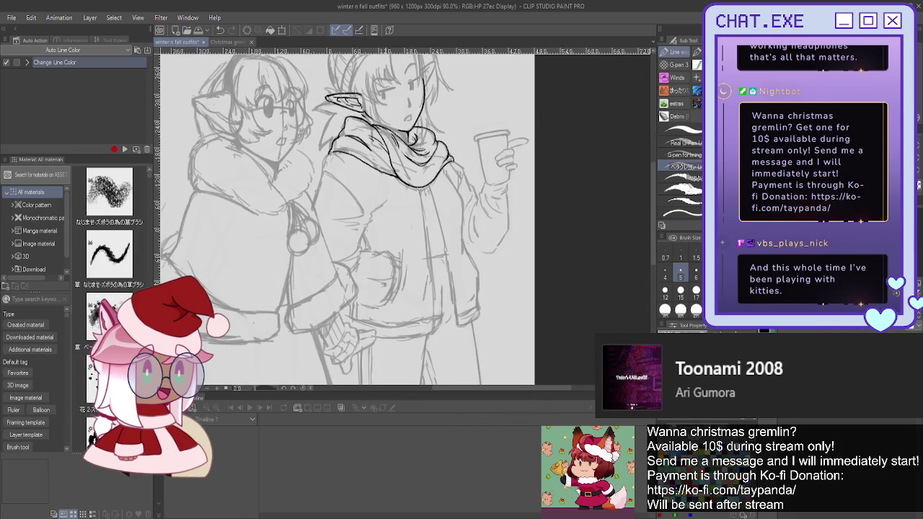
pyautogui.scroll(1, 422, 266)
pyautogui.scroll(1, 422, 265)
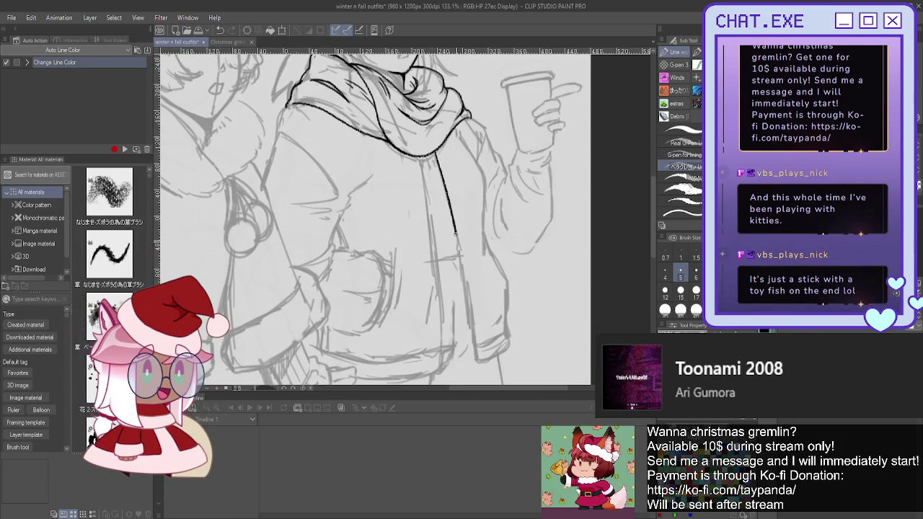
# Ink both hanging scarf tails as long parallel lines down the hoodie, lengthening their lower ends
pyautogui.moveTo(469, 328); pyautogui.dragTo(471, 347)
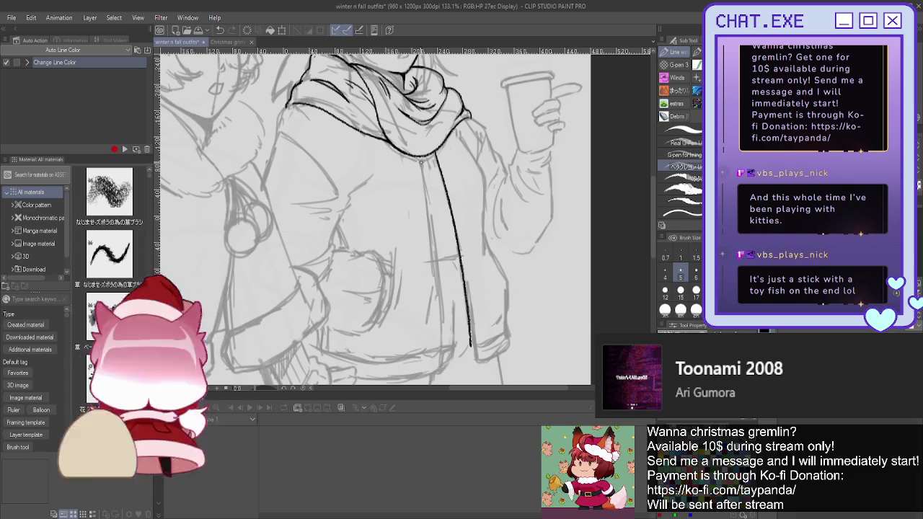
pyautogui.moveTo(420, 157); pyautogui.dragTo(442, 345)
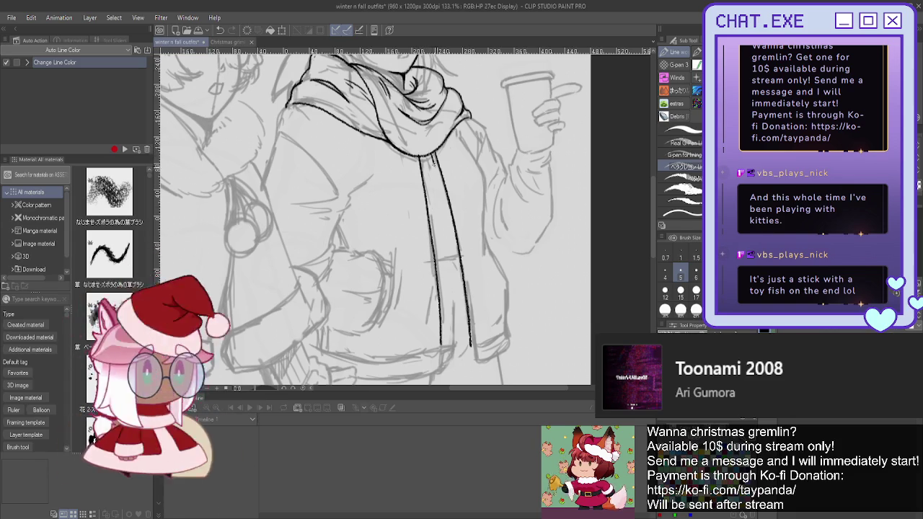
pyautogui.moveTo(442, 189); pyautogui.dragTo(467, 348)
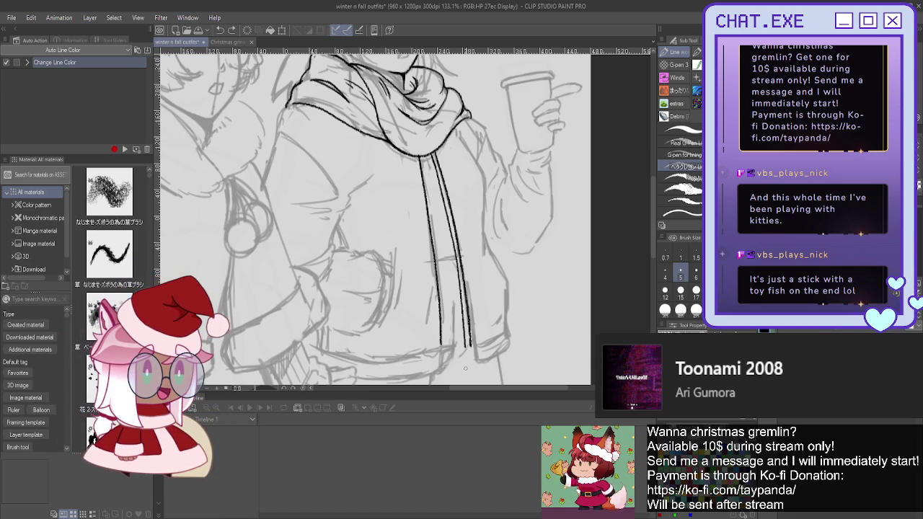
pyautogui.scroll(1, 469, 355)
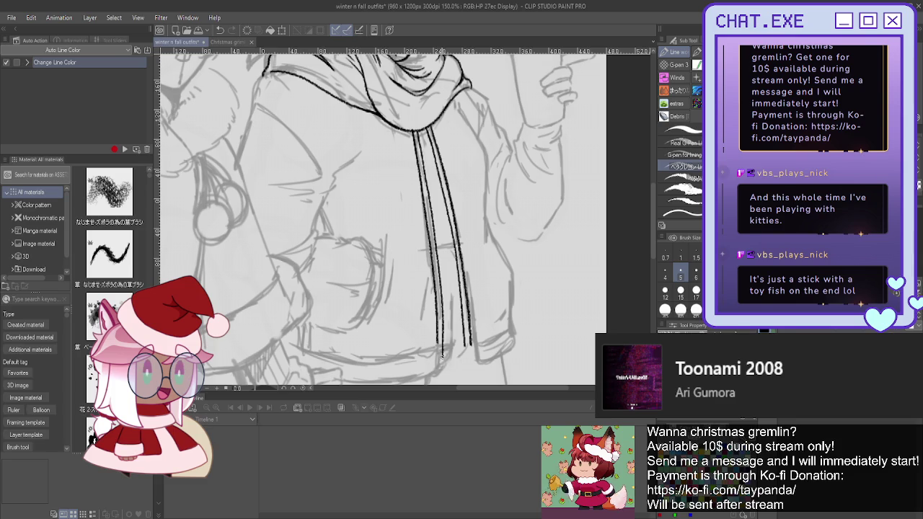
pyautogui.moveTo(467, 346)
pyautogui.mouseDown()
pyautogui.moveTo(464, 365)
pyautogui.moveTo(473, 364)
pyautogui.mouseUp()
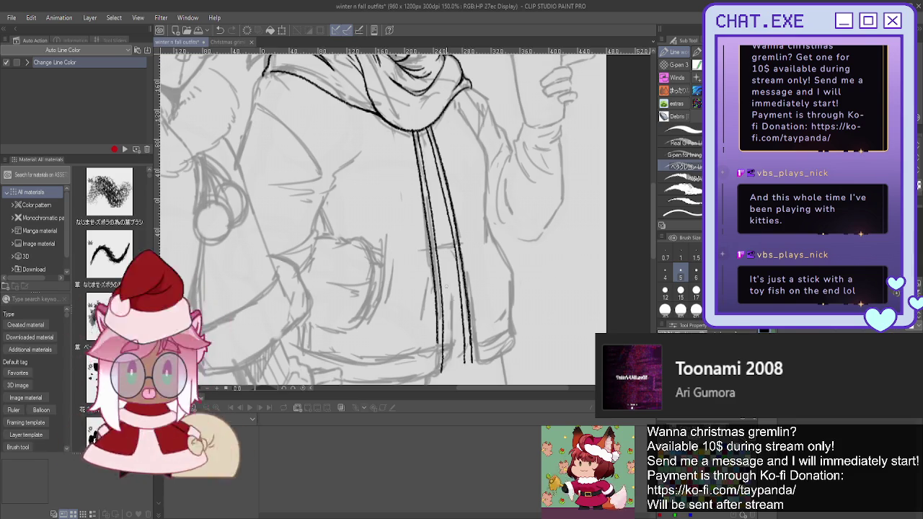
pyautogui.scroll(2, 446, 287)
pyautogui.moveTo(441, 339); pyautogui.dragTo(438, 382)
pyautogui.scroll(-2, 391, 264)
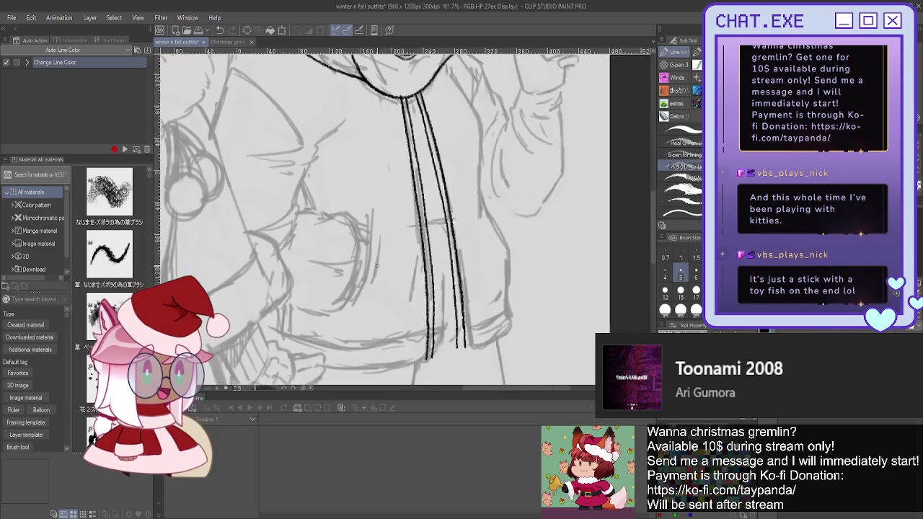
pyautogui.scroll(-1, 332, 267)
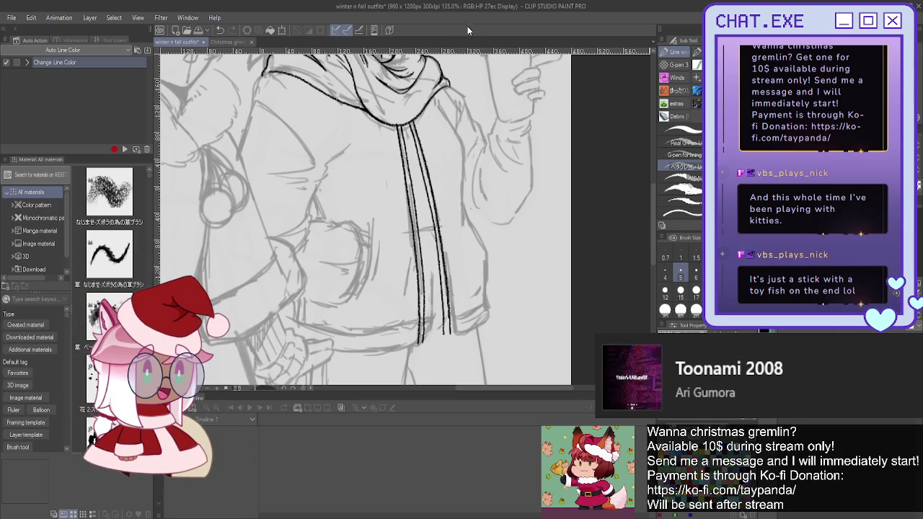
# Ink the hoodie's right contour down into its bottom edge, joining the inner hoodie line
pyautogui.scroll(3, 441, 106)
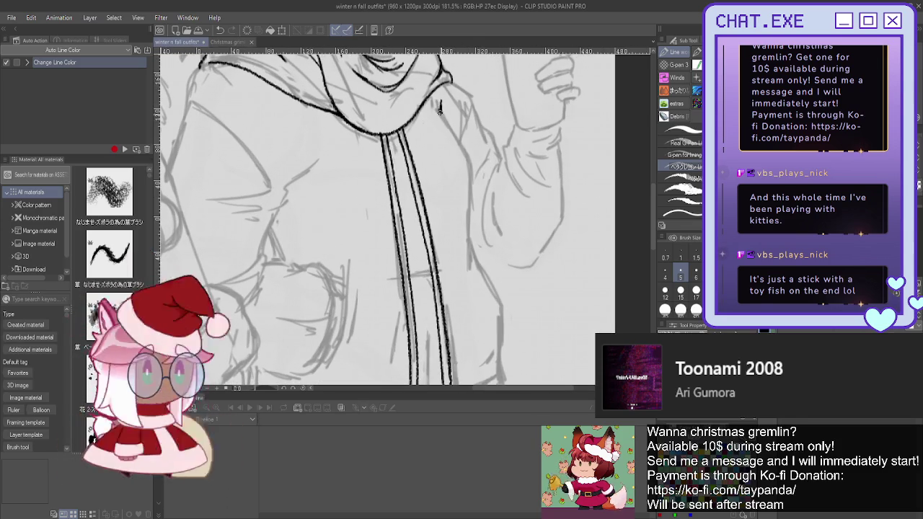
pyautogui.moveTo(472, 173); pyautogui.dragTo(467, 282)
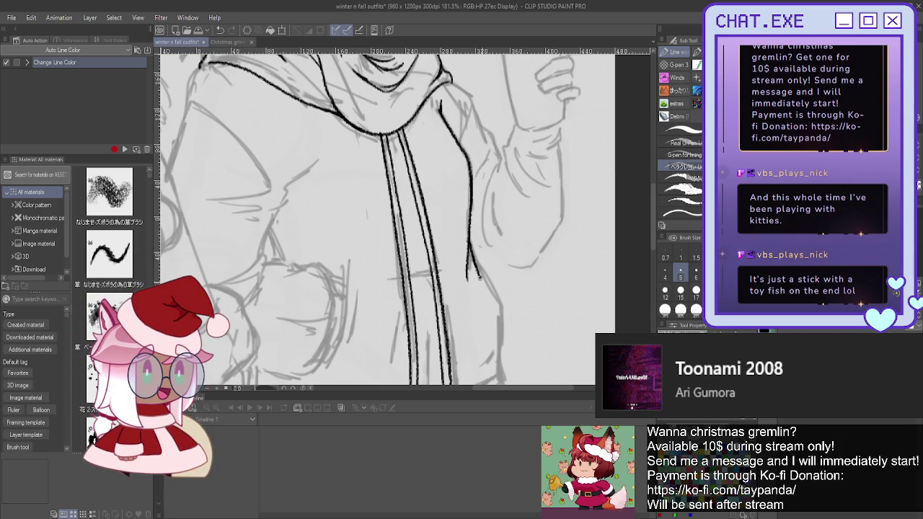
pyautogui.scroll(-2, 497, 361)
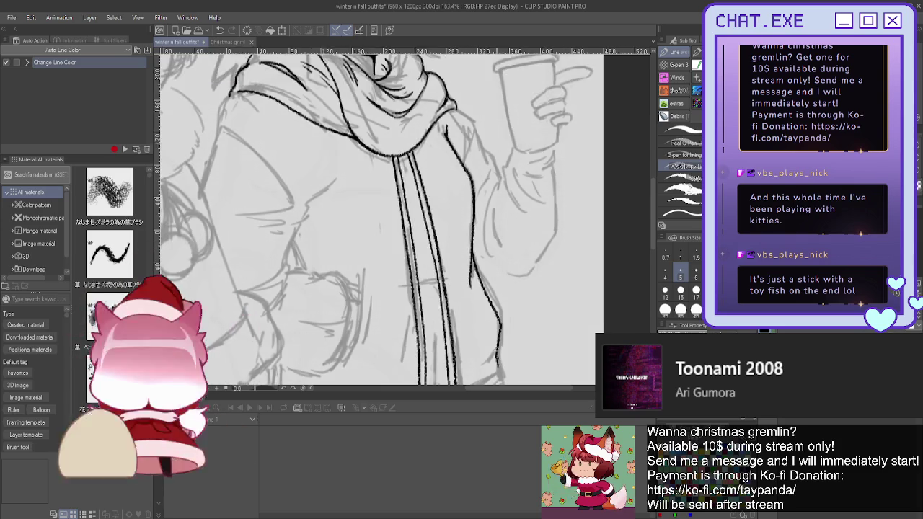
pyautogui.scroll(-2, 496, 361)
pyautogui.scroll(1, 404, 216)
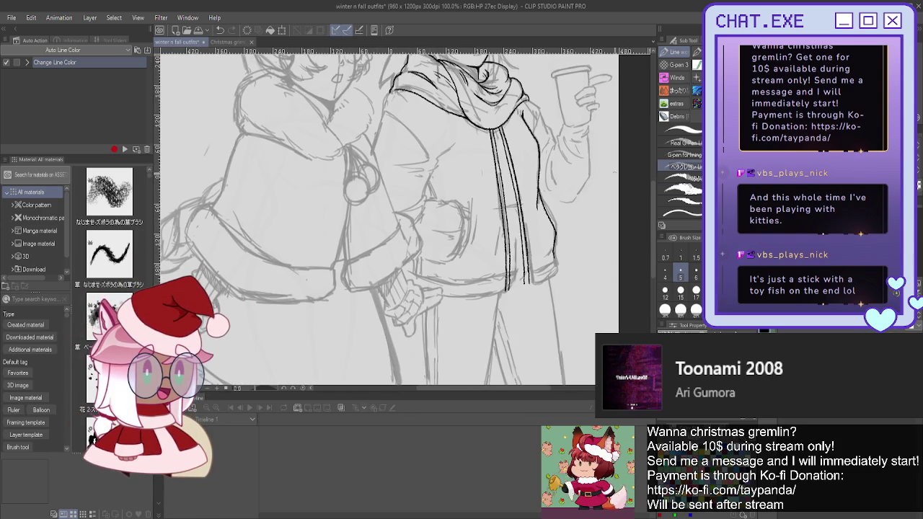
pyautogui.scroll(1, 404, 217)
pyautogui.scroll(1, 565, 262)
pyautogui.scroll(1, 563, 258)
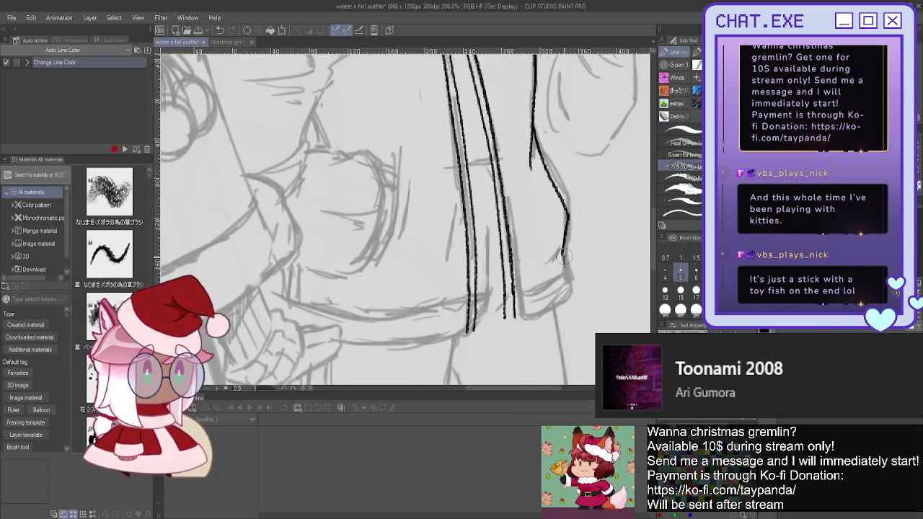
pyautogui.scroll(1, 562, 252)
pyautogui.scroll(1, 561, 253)
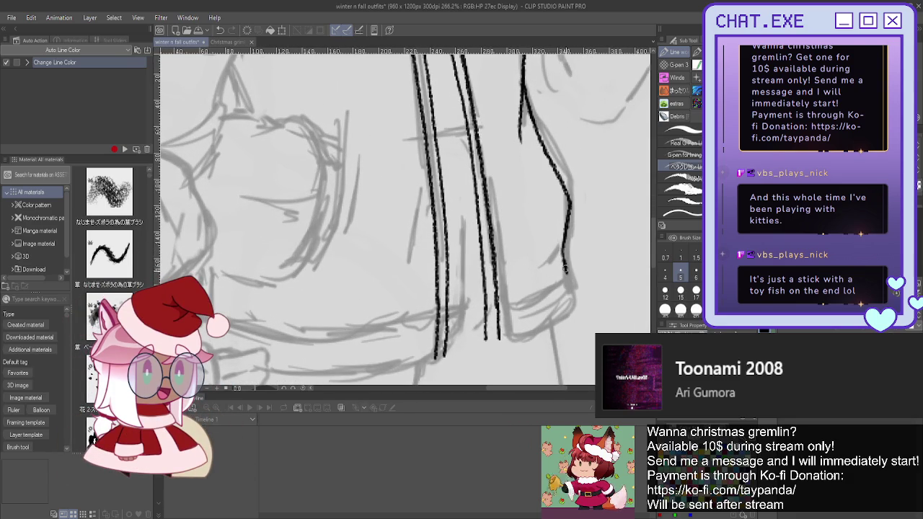
pyautogui.moveTo(565, 282)
pyautogui.mouseDown()
pyautogui.moveTo(570, 303)
pyautogui.moveTo(538, 338)
pyautogui.mouseUp()
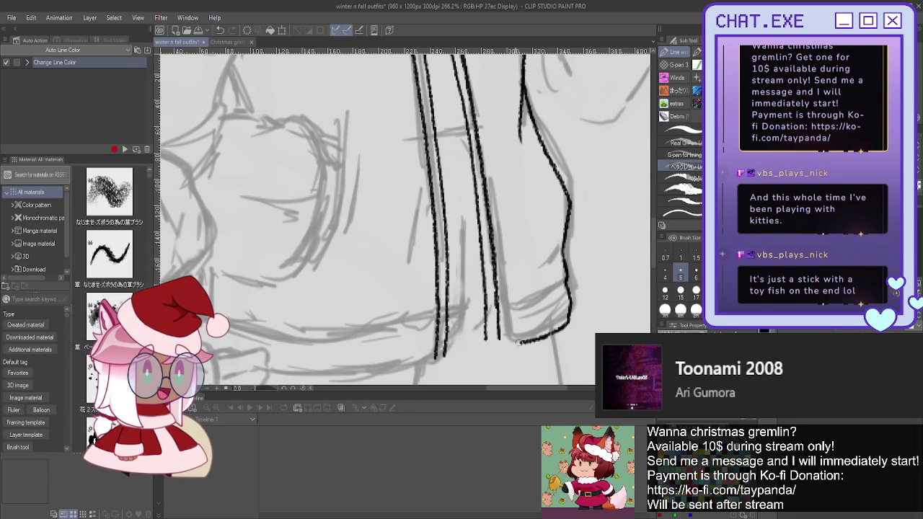
pyautogui.moveTo(485, 325); pyautogui.dragTo(505, 343)
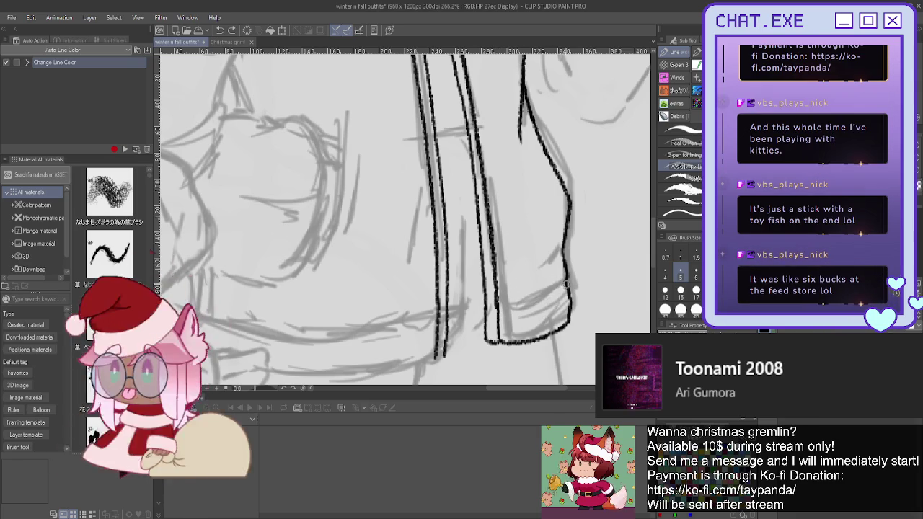
# Ink the ribbed band's top edge and fill it with short vertical ribbing strokes
pyautogui.moveTo(560, 289); pyautogui.dragTo(531, 297)
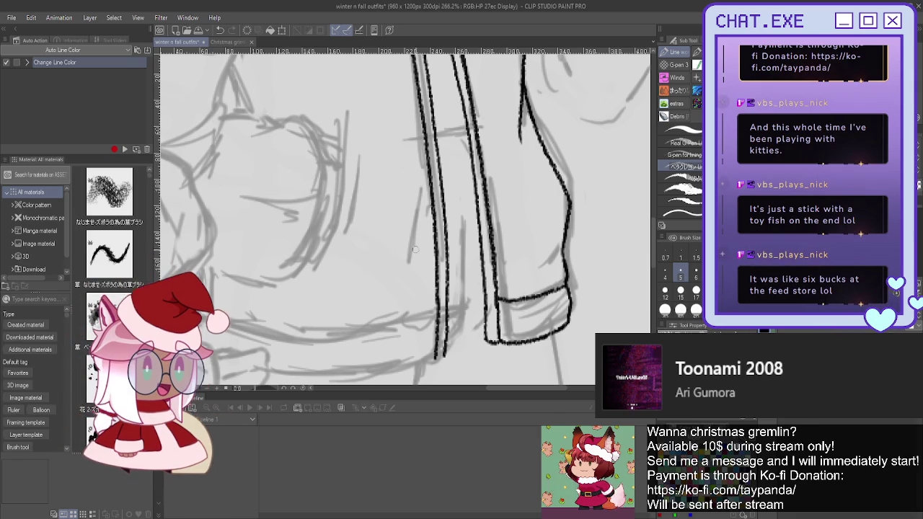
pyautogui.moveTo(561, 298); pyautogui.dragTo(555, 326)
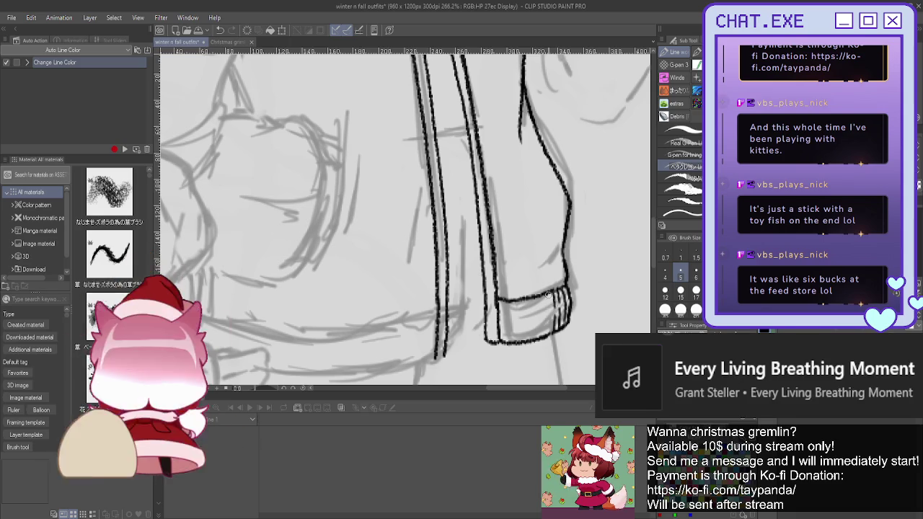
pyautogui.moveTo(540, 296)
pyautogui.mouseDown()
pyautogui.moveTo(538, 328)
pyautogui.moveTo(520, 315)
pyautogui.moveTo(510, 330)
pyautogui.moveTo(501, 326)
pyautogui.moveTo(504, 341)
pyautogui.moveTo(518, 323)
pyautogui.moveTo(520, 336)
pyautogui.moveTo(530, 326)
pyautogui.moveTo(536, 341)
pyautogui.moveTo(542, 322)
pyautogui.mouseUp()
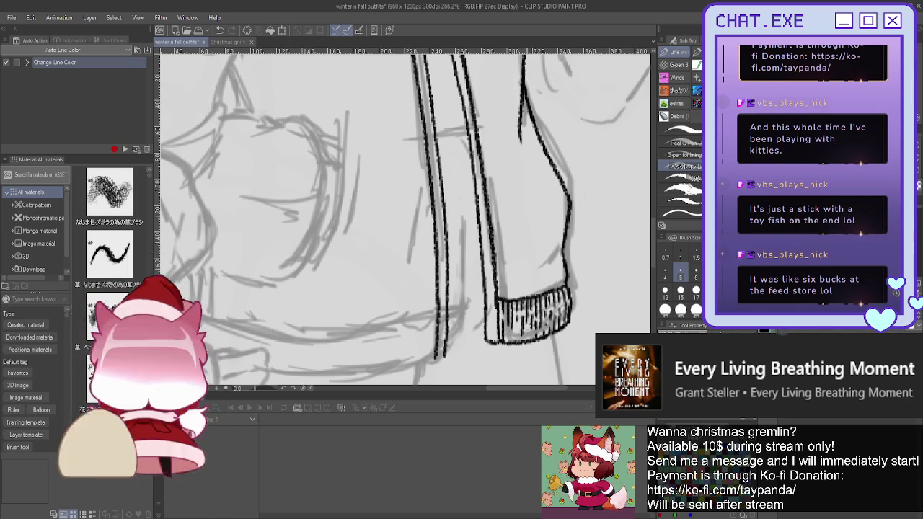
pyautogui.moveTo(528, 323); pyautogui.dragTo(525, 344)
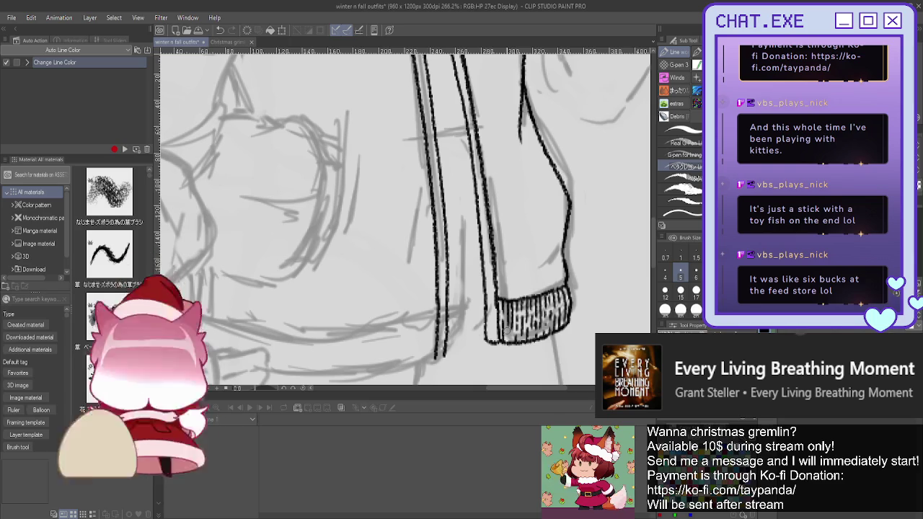
pyautogui.hotkey('ctrl', '-')
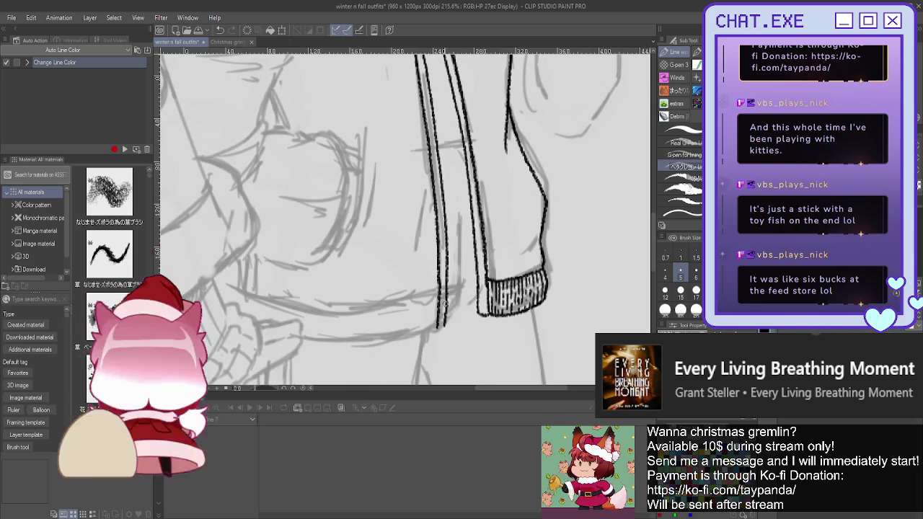
# Recenter the view on the elf figure and mirror the canvas horizontally
pyautogui.scroll(-5, 502, 350)
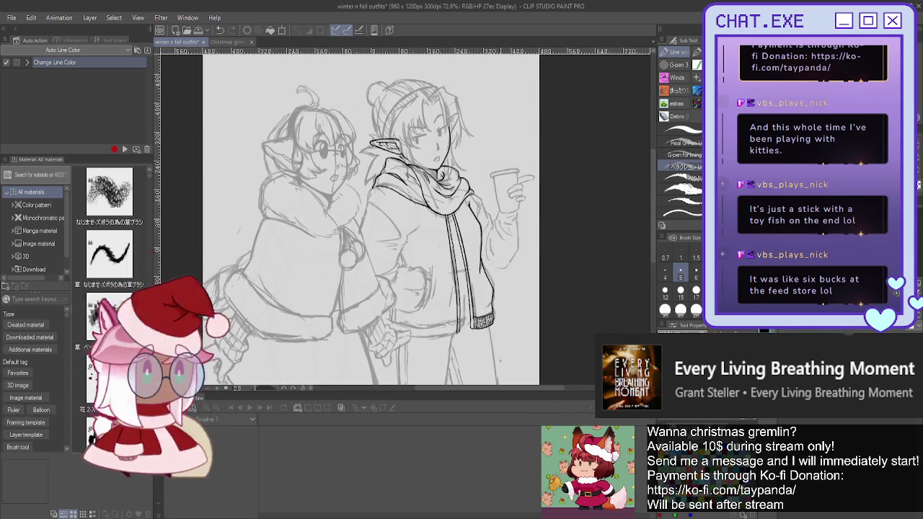
pyautogui.scroll(2, 328, 195)
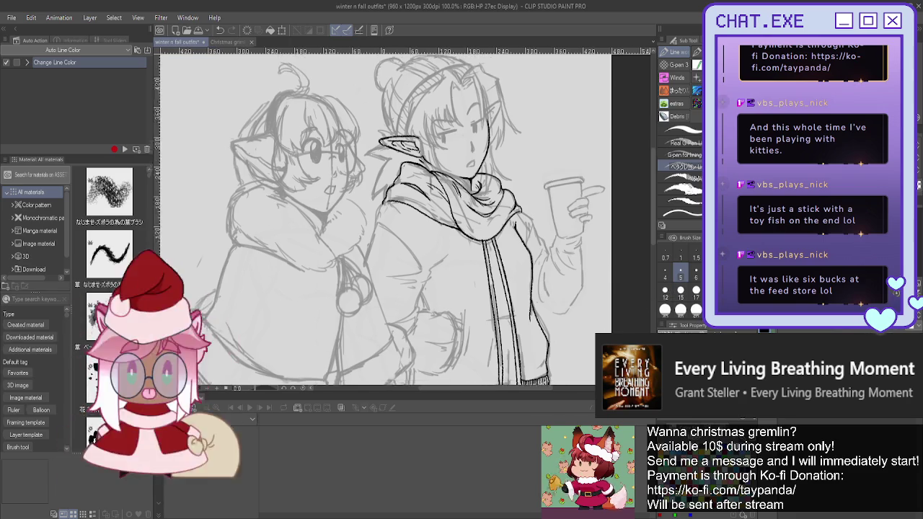
pyautogui.moveTo(361, 216); pyautogui.dragTo(433, 206)
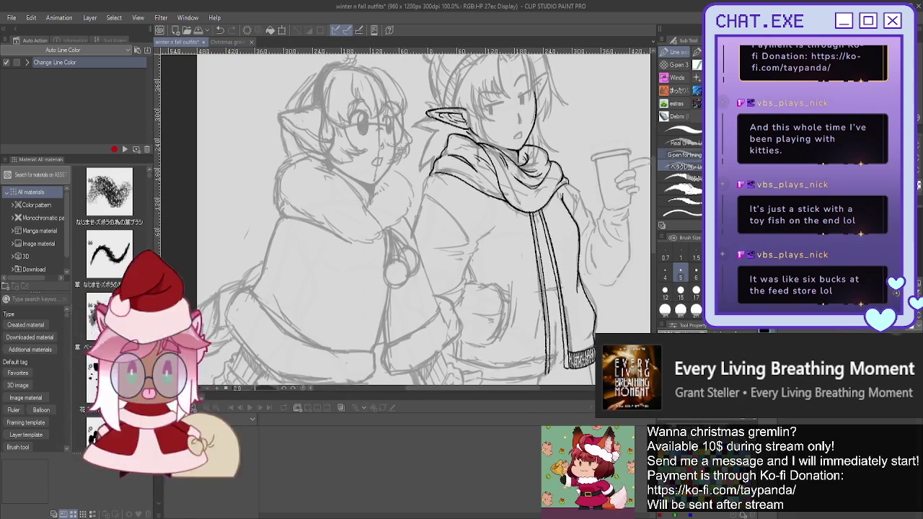
pyautogui.press('h')
# Zoom in to about 374% on the elf's face and ink the nose line
pyautogui.scroll(4, 437, 127)
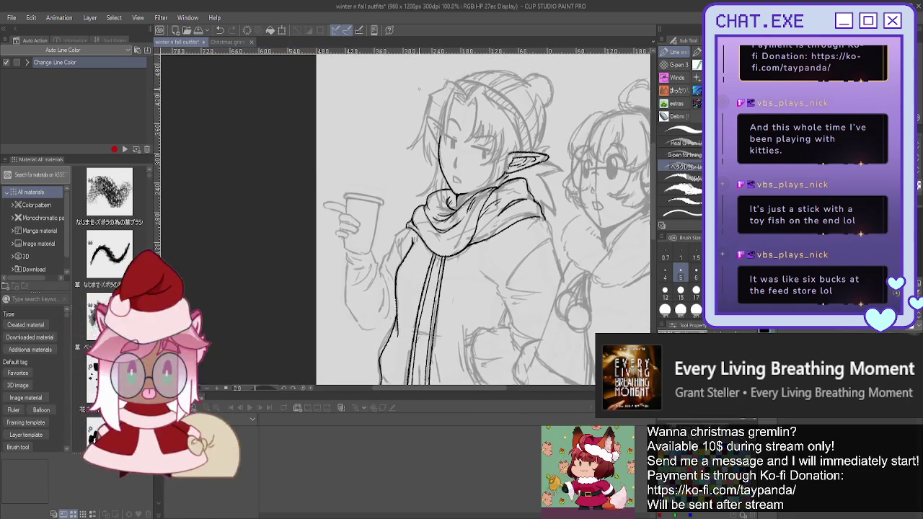
pyautogui.scroll(1, 438, 126)
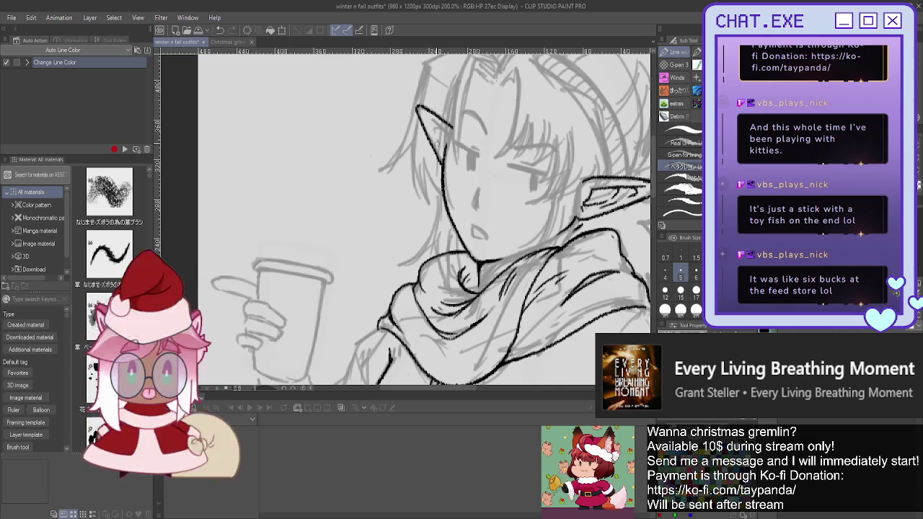
pyautogui.scroll(1, 429, 125)
pyautogui.scroll(2, 433, 120)
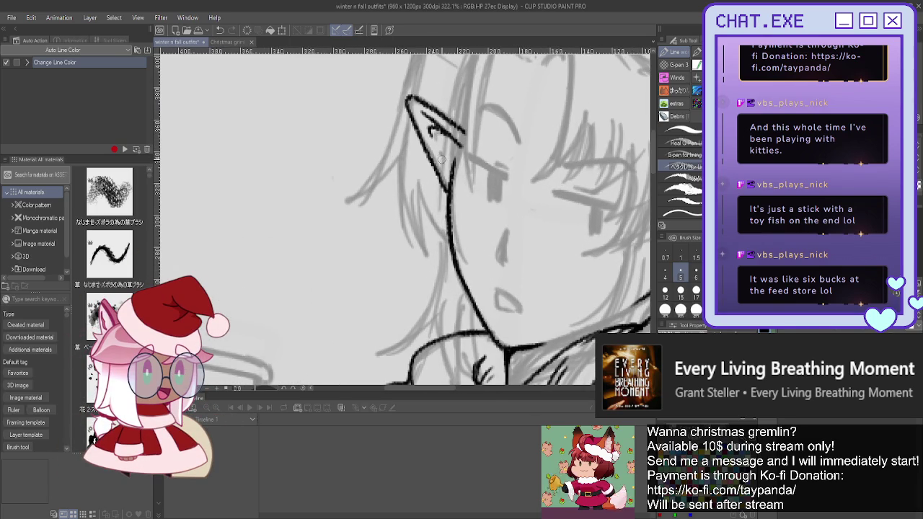
pyautogui.scroll(-2, 402, 98)
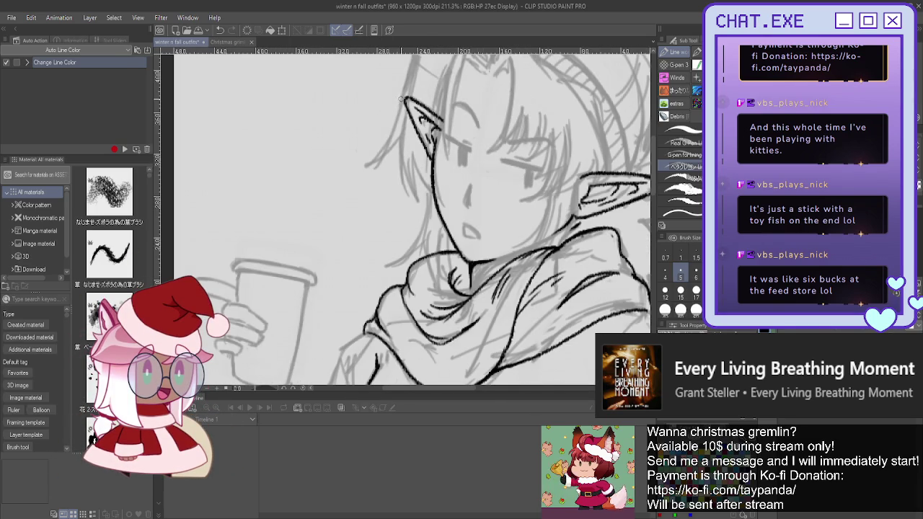
pyautogui.scroll(1, 469, 180)
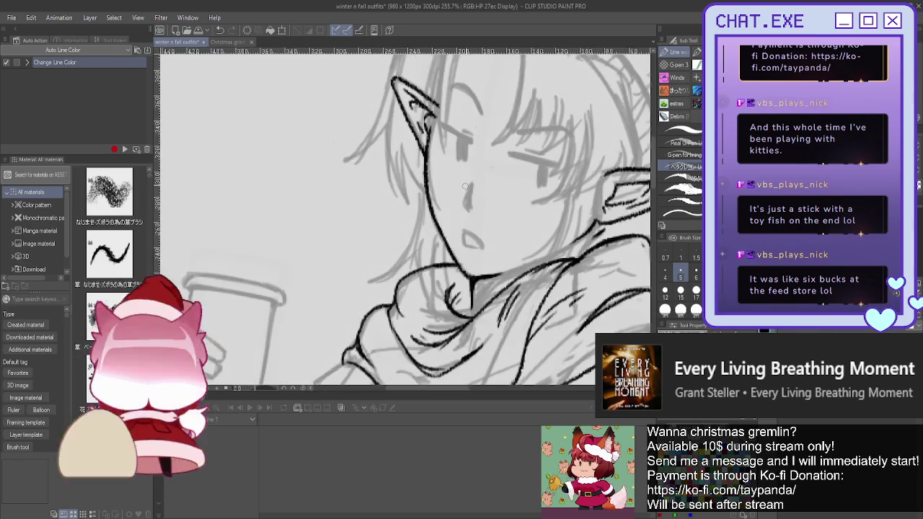
pyautogui.scroll(2, 473, 187)
pyautogui.moveTo(474, 184); pyautogui.dragTo(466, 217)
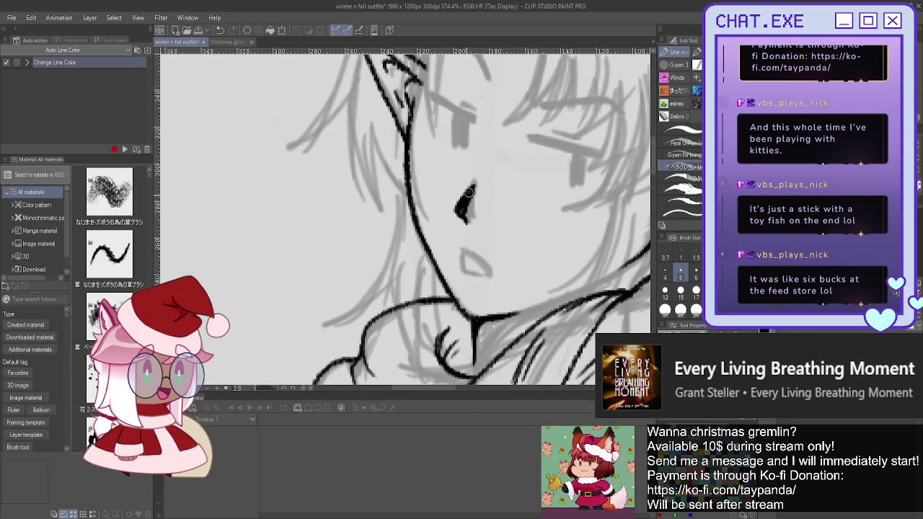
# Ink the mouth's upper and lower edges and the first eye with its dark pupil
pyautogui.moveTo(460, 249)
pyautogui.mouseDown()
pyautogui.moveTo(479, 263)
pyautogui.moveTo(463, 273)
pyautogui.mouseUp()
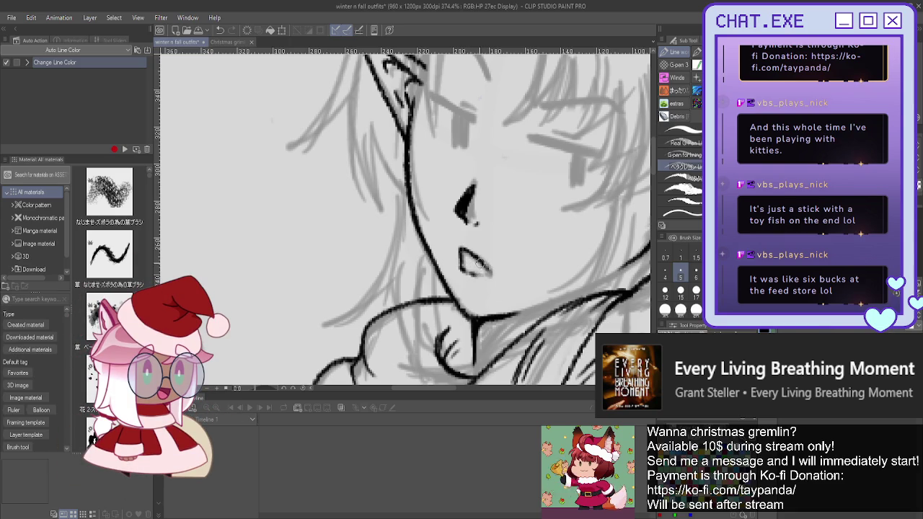
pyautogui.moveTo(475, 272); pyautogui.dragTo(493, 278)
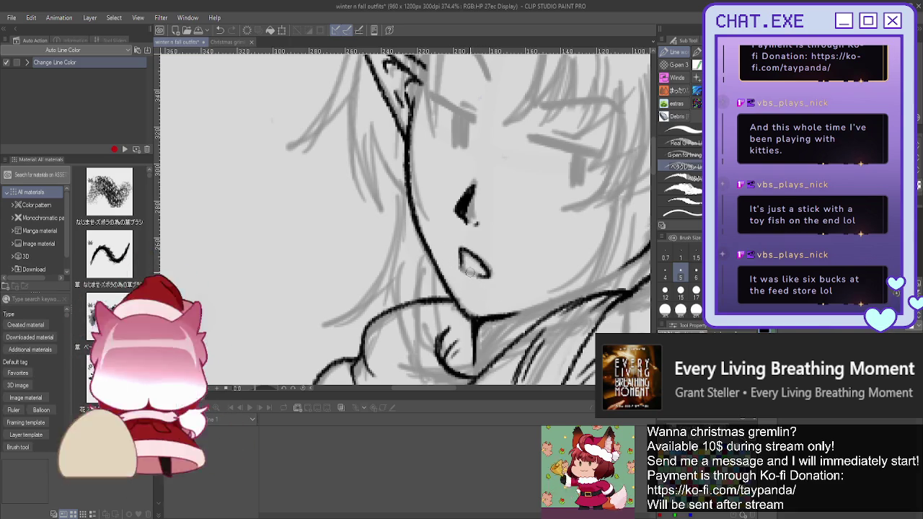
pyautogui.scroll(-3, 460, 253)
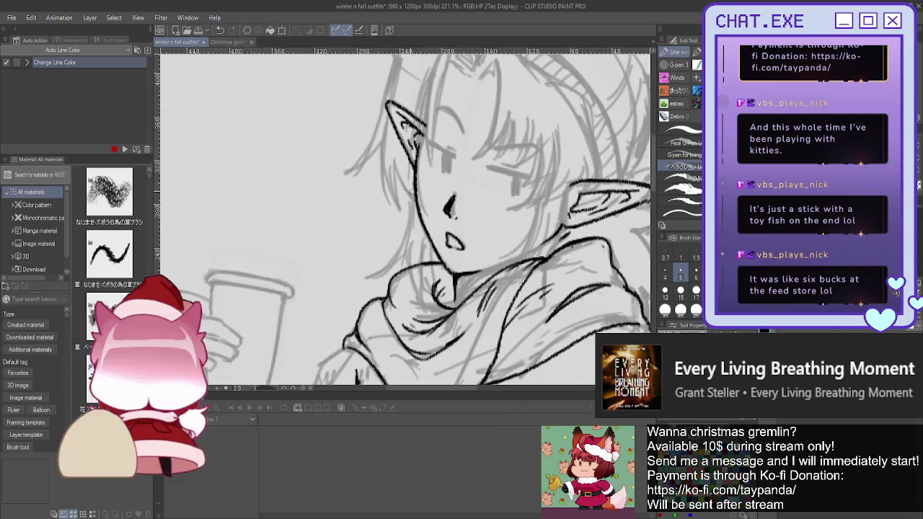
pyautogui.scroll(3, 451, 150)
pyautogui.scroll(2, 451, 150)
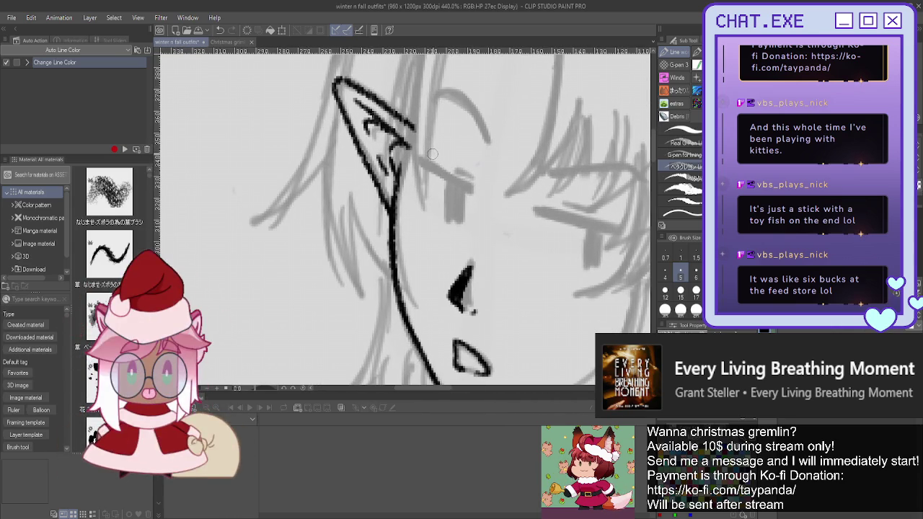
pyautogui.moveTo(420, 159)
pyautogui.mouseDown()
pyautogui.moveTo(472, 188)
pyautogui.moveTo(463, 225)
pyautogui.mouseUp()
pyautogui.moveTo(452, 192)
pyautogui.mouseDown()
pyautogui.moveTo(448, 218)
pyautogui.moveTo(461, 232)
pyautogui.moveTo(454, 211)
pyautogui.moveTo(460, 200)
pyautogui.moveTo(457, 232)
pyautogui.moveTo(473, 189)
pyautogui.moveTo(422, 168)
pyautogui.mouseUp()
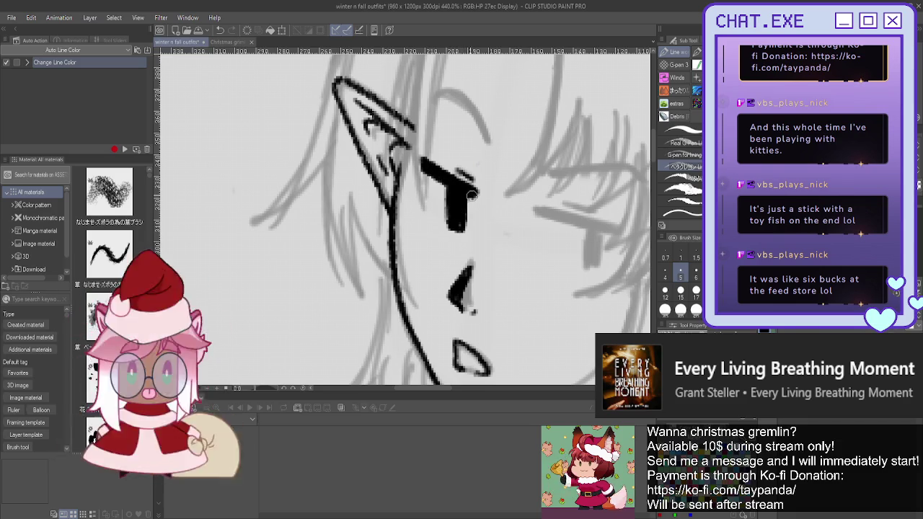
# Ink the second eye with a thick lash line and solid black pupil, plus both eyebrow arcs
pyautogui.scroll(-1, 518, 207)
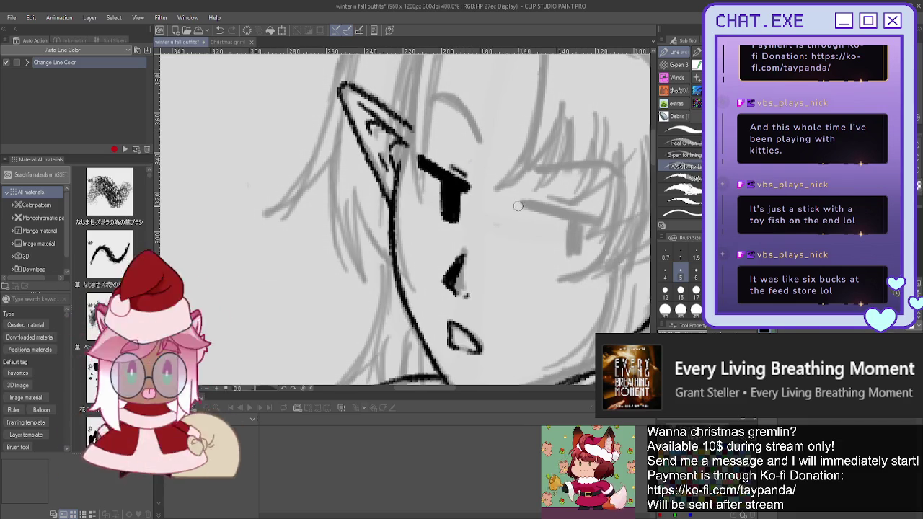
pyautogui.moveTo(516, 207); pyautogui.dragTo(590, 232)
pyautogui.moveTo(531, 215)
pyautogui.mouseDown()
pyautogui.moveTo(582, 238)
pyautogui.moveTo(561, 267)
pyautogui.mouseUp()
pyautogui.moveTo(570, 233)
pyautogui.mouseDown()
pyautogui.moveTo(563, 262)
pyautogui.moveTo(563, 254)
pyautogui.mouseUp()
pyautogui.moveTo(536, 201); pyautogui.dragTo(557, 216)
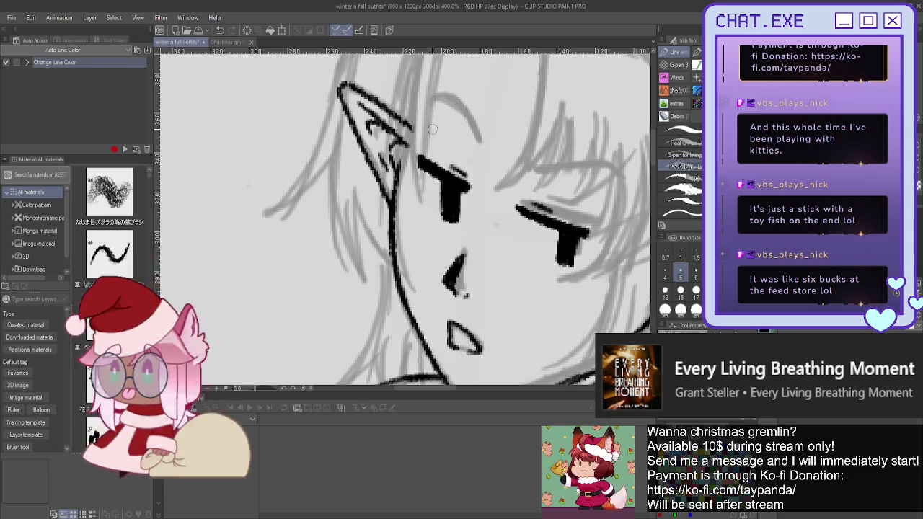
pyautogui.moveTo(478, 142); pyautogui.dragTo(426, 95)
pyautogui.moveTo(623, 180); pyautogui.dragTo(531, 168)
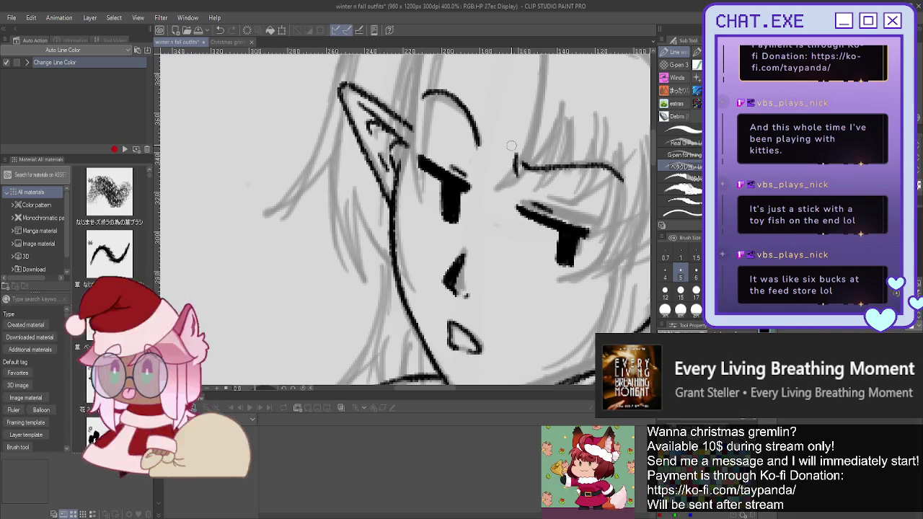
# Flip the view back to unmirrored and pan to the newly inked face and ear
pyautogui.hotkey('ctrl', '-')
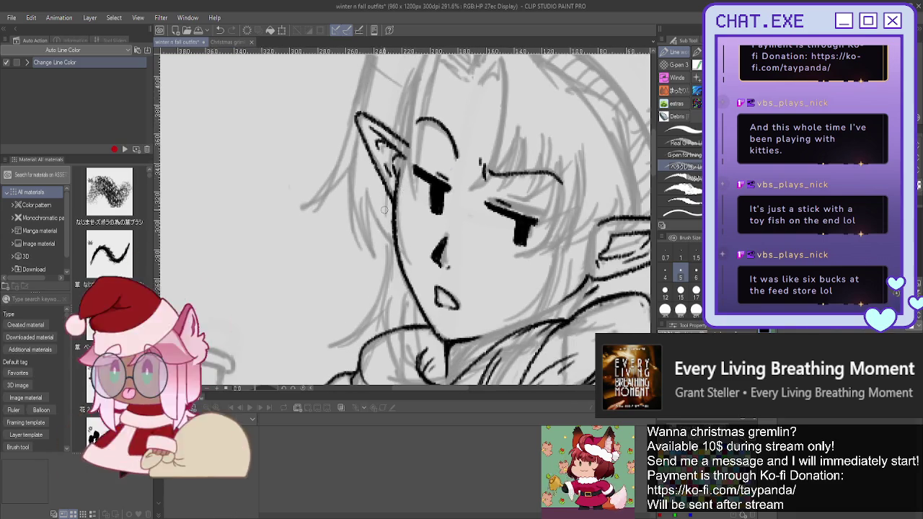
pyautogui.hotkey('ctrl', '-')
pyautogui.scroll(2, 479, 235)
pyautogui.scroll(3, 478, 235)
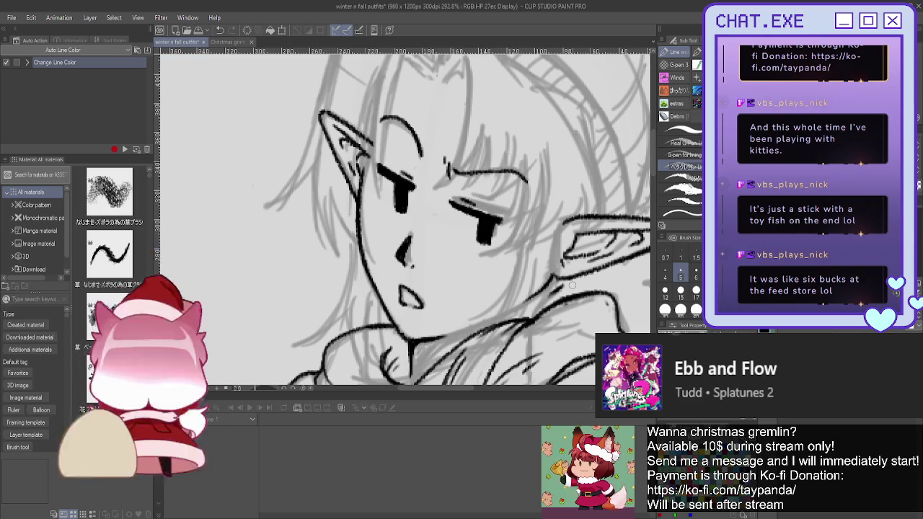
pyautogui.press('h')
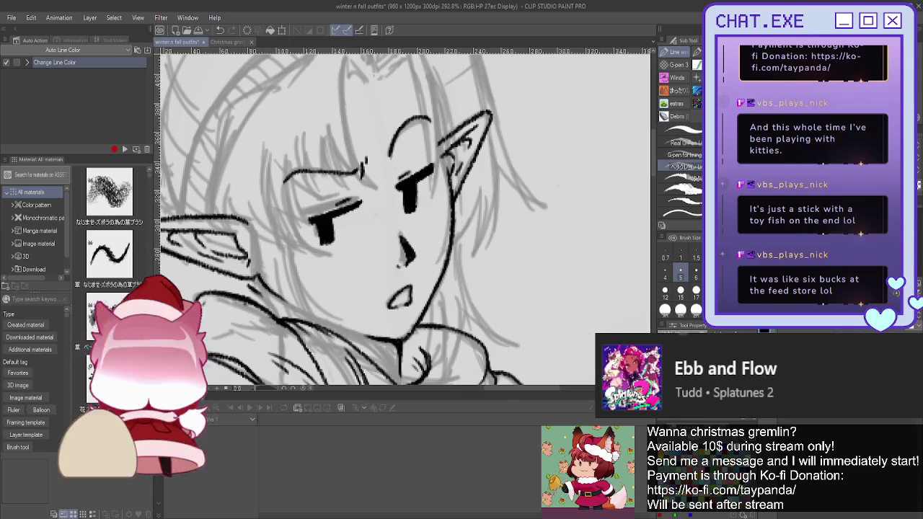
pyautogui.moveTo(332, 311); pyautogui.dragTo(465, 257)
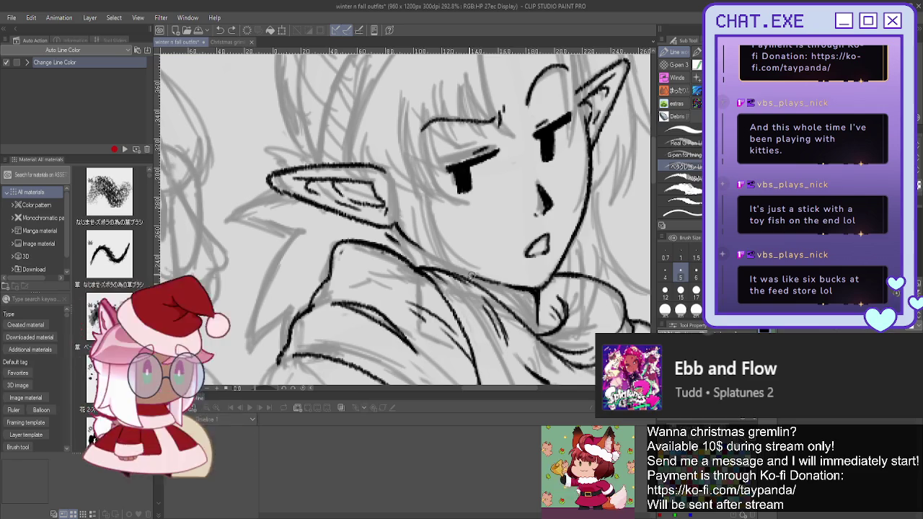
# Mirror the view again, zoom in on the cup, and ink the pointing hand's outline
pyautogui.scroll(-2, 311, 185)
pyautogui.scroll(-1, 311, 185)
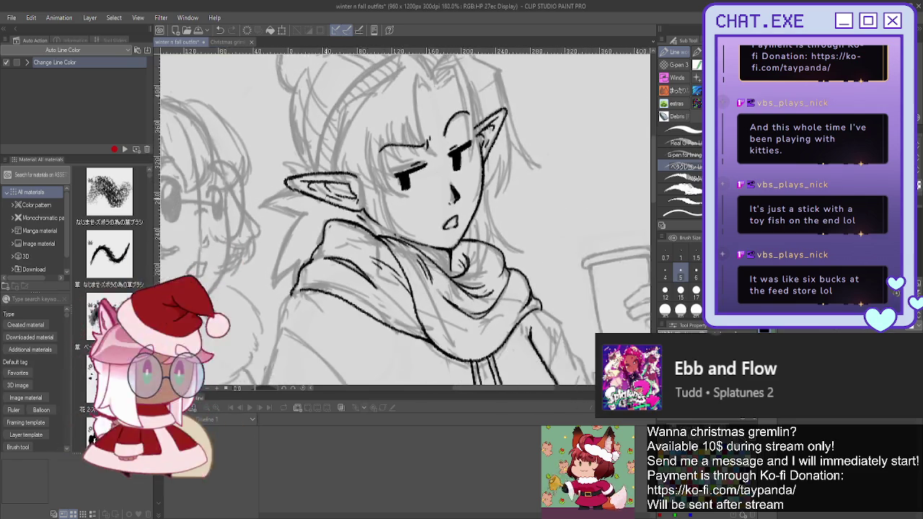
pyautogui.scroll(-1, 311, 184)
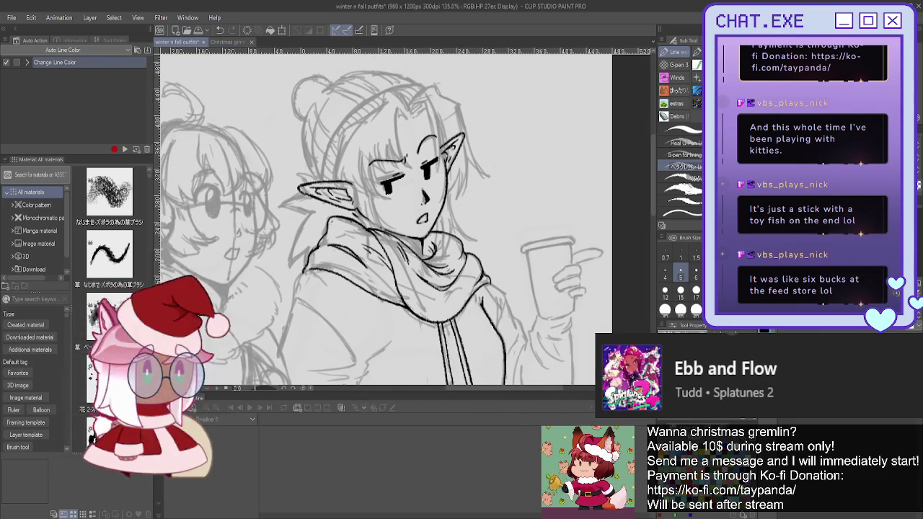
pyautogui.scroll(-2, 404, 216)
pyautogui.scroll(-1, 404, 217)
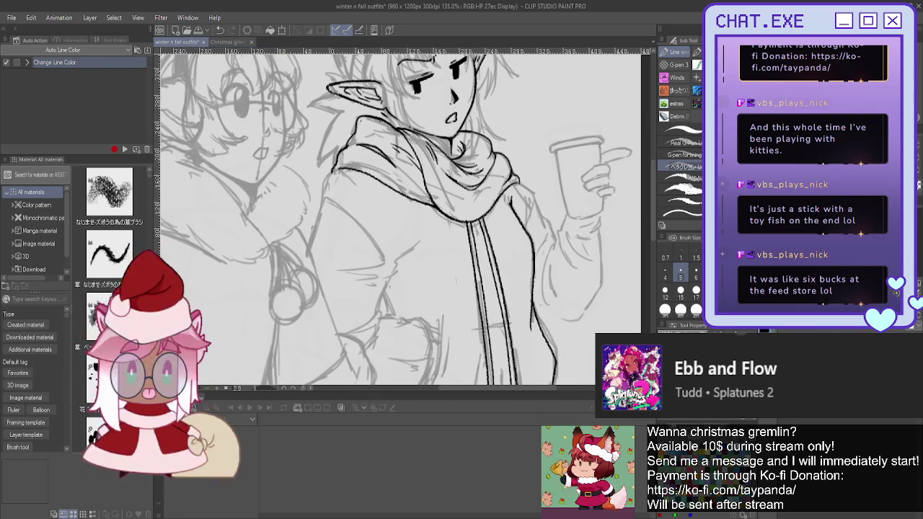
pyautogui.press('h')
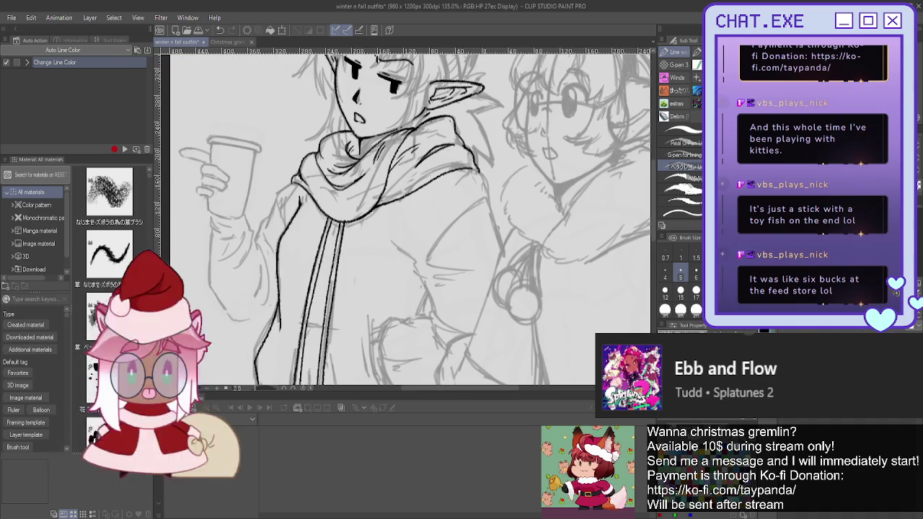
pyautogui.scroll(2, 404, 217)
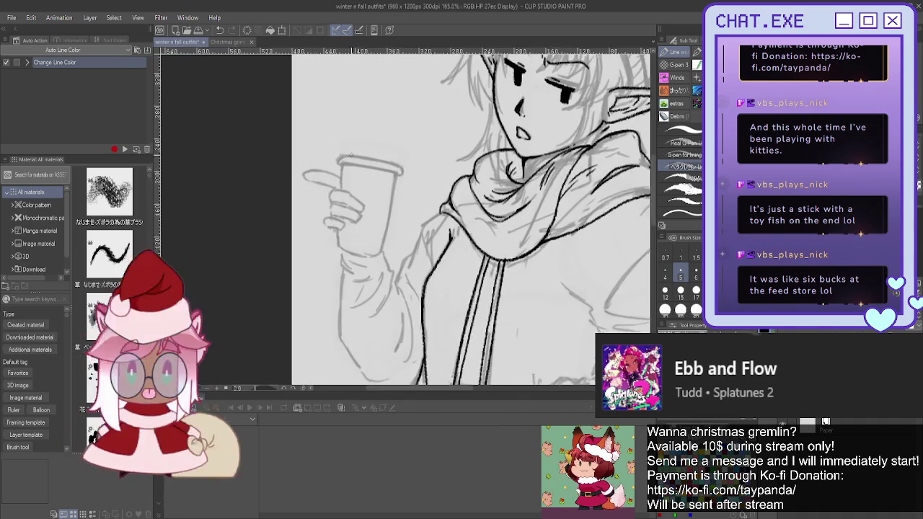
pyautogui.scroll(1, 352, 155)
pyautogui.scroll(1, 346, 163)
pyautogui.scroll(1, 339, 173)
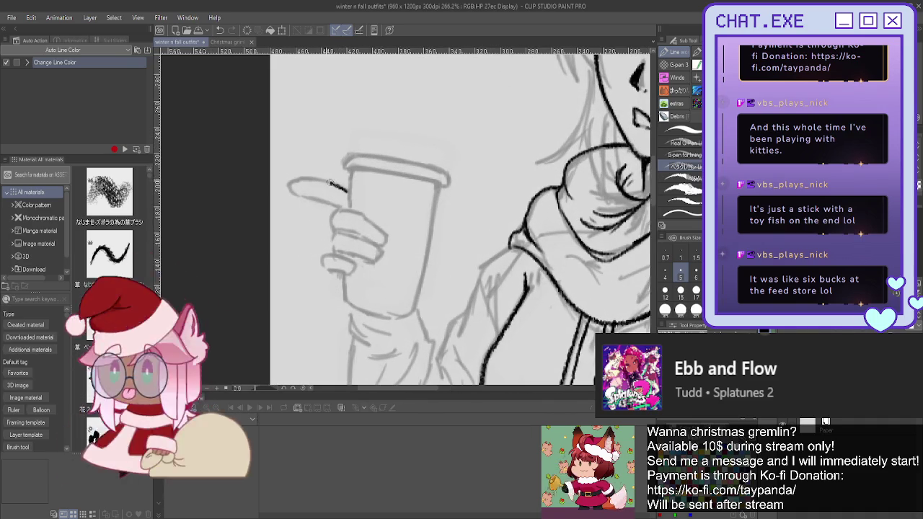
pyautogui.moveTo(330, 183)
pyautogui.mouseDown()
pyautogui.moveTo(345, 207)
pyautogui.moveTo(386, 233)
pyautogui.moveTo(375, 259)
pyautogui.moveTo(324, 264)
pyautogui.moveTo(356, 260)
pyautogui.moveTo(344, 252)
pyautogui.moveTo(356, 233)
pyautogui.mouseUp()
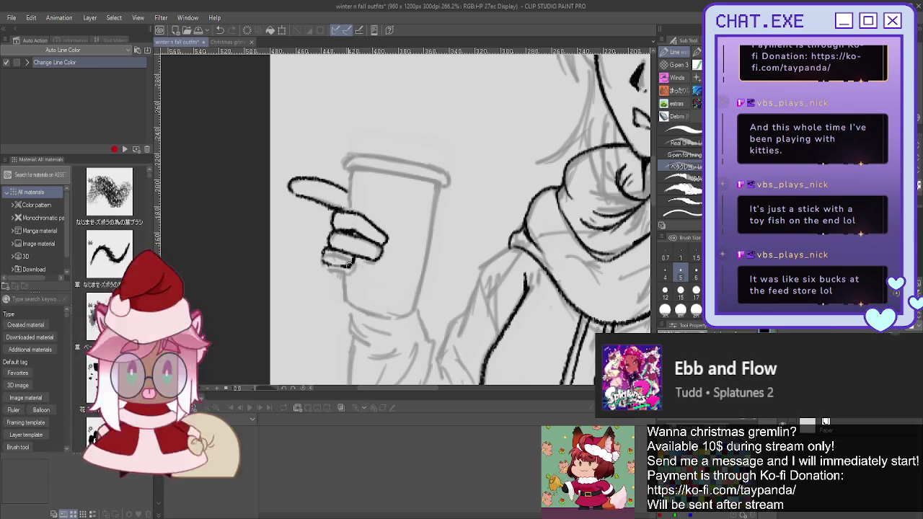
# Ink the cup's left and right edges and thicken its bottom line
pyautogui.moveTo(348, 172); pyautogui.dragTo(349, 211)
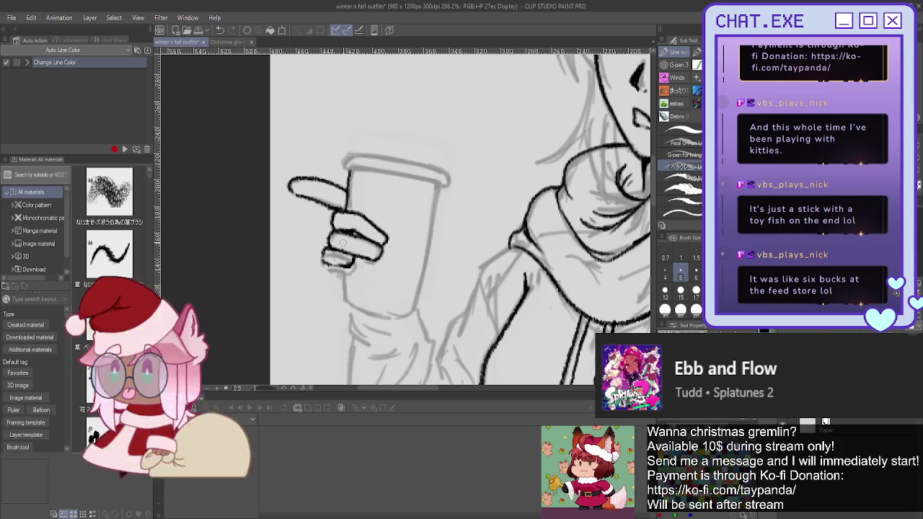
pyautogui.moveTo(342, 276); pyautogui.dragTo(343, 301)
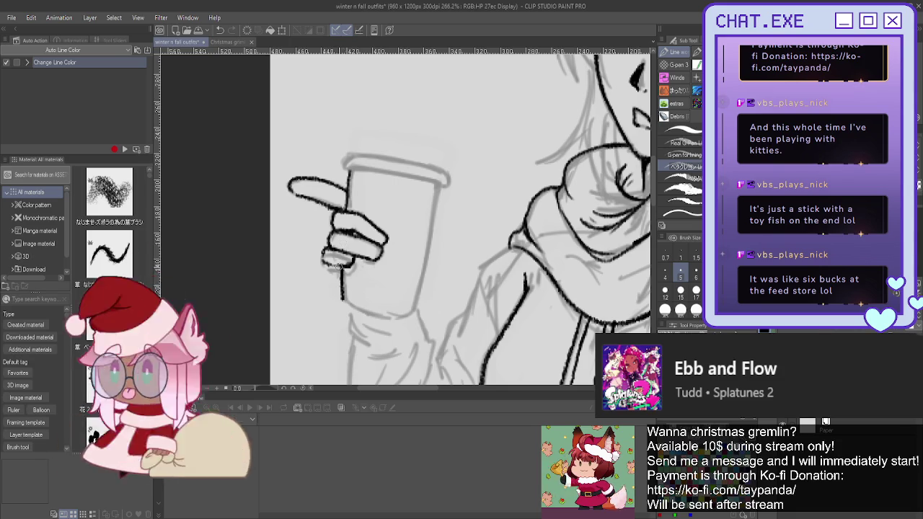
pyautogui.moveTo(438, 184)
pyautogui.mouseDown()
pyautogui.moveTo(411, 314)
pyautogui.moveTo(344, 305)
pyautogui.mouseUp()
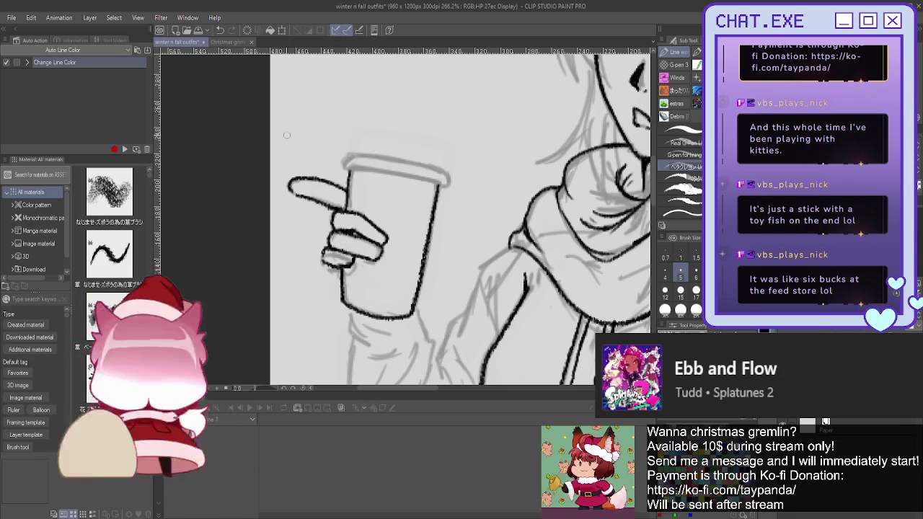
pyautogui.moveTo(412, 308); pyautogui.dragTo(344, 287)
# Re-stroke the cup rim's lines thicker, zoom out, and start a free transform on the cup
pyautogui.moveTo(419, 179); pyautogui.dragTo(349, 169)
pyautogui.moveTo(417, 177); pyautogui.dragTo(349, 169)
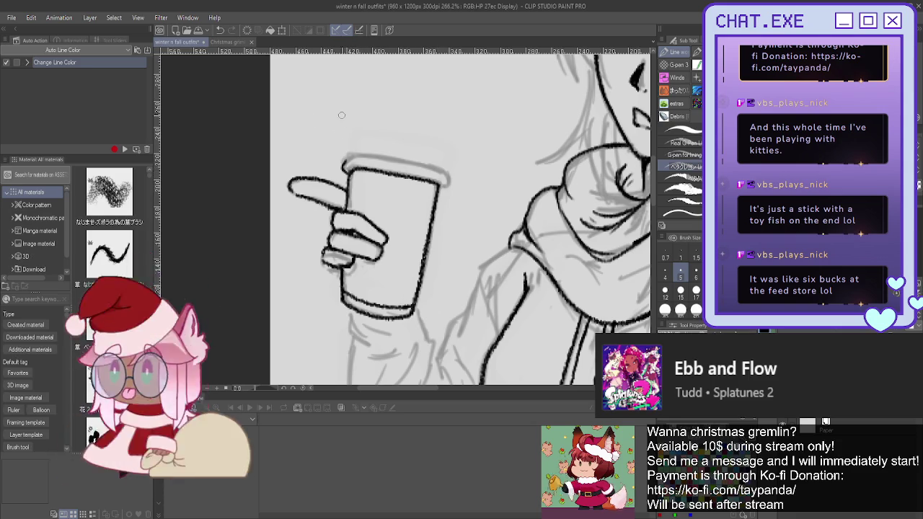
pyautogui.moveTo(368, 158); pyautogui.dragTo(445, 174)
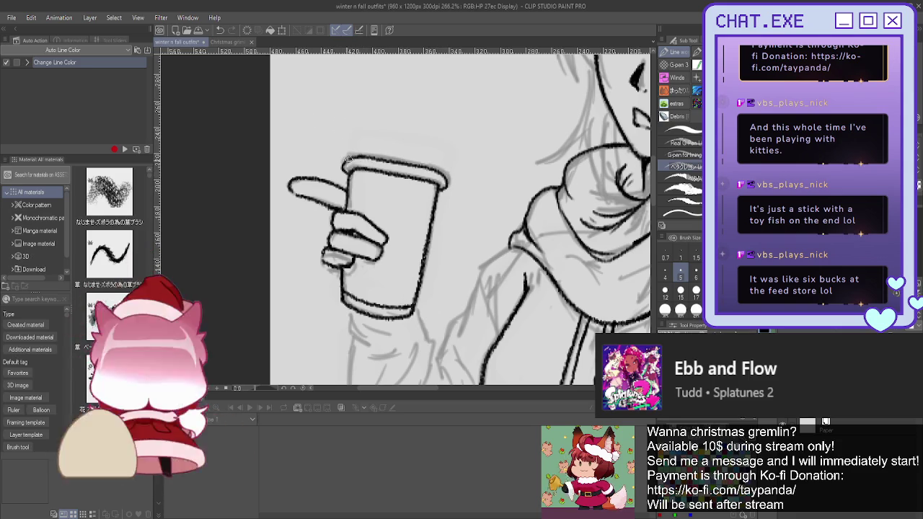
pyautogui.hotkey('ctrl', '-')
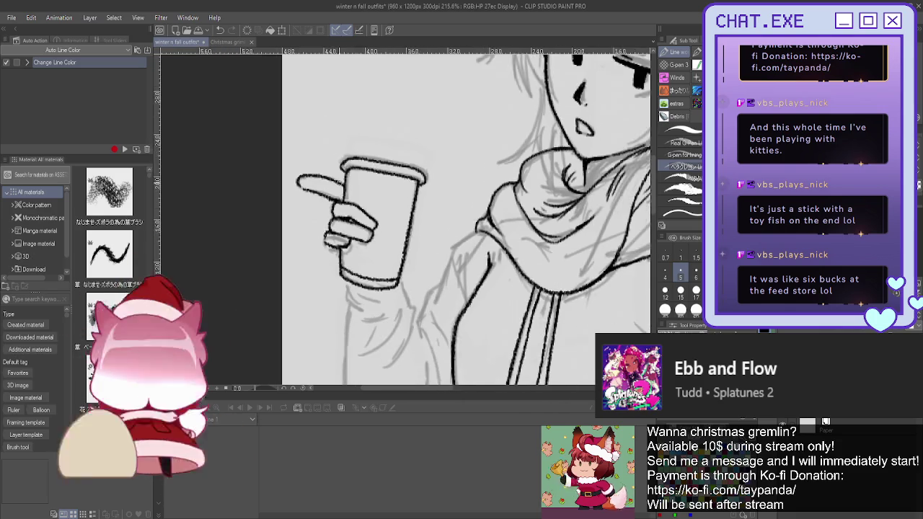
pyautogui.hotkey('ctrl', '-')
pyautogui.hotkey('ctrl', '-')
pyautogui.hotkey('ctrl', '-')
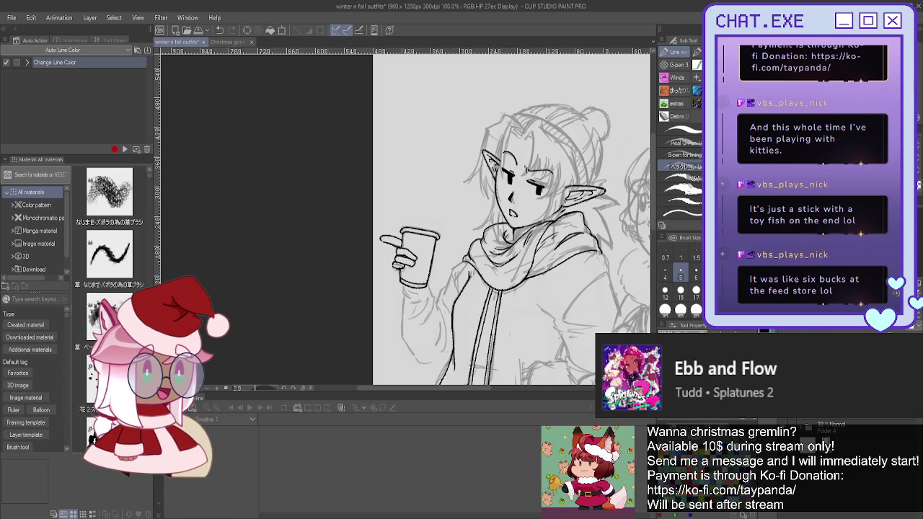
pyautogui.hotkey('ctrl', 't')
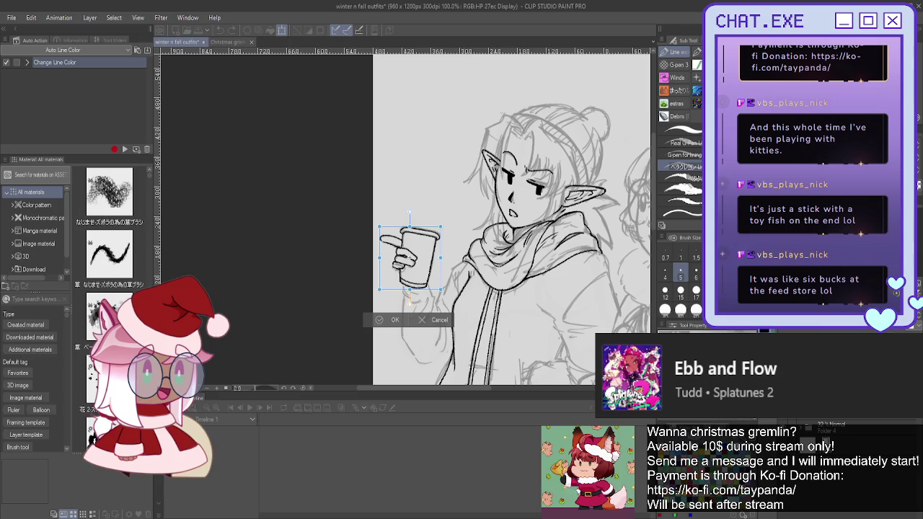
# Scale the cup up and shift it down, commit, and fade its lines to light grey
pyautogui.moveTo(379, 226); pyautogui.dragTo(371, 210)
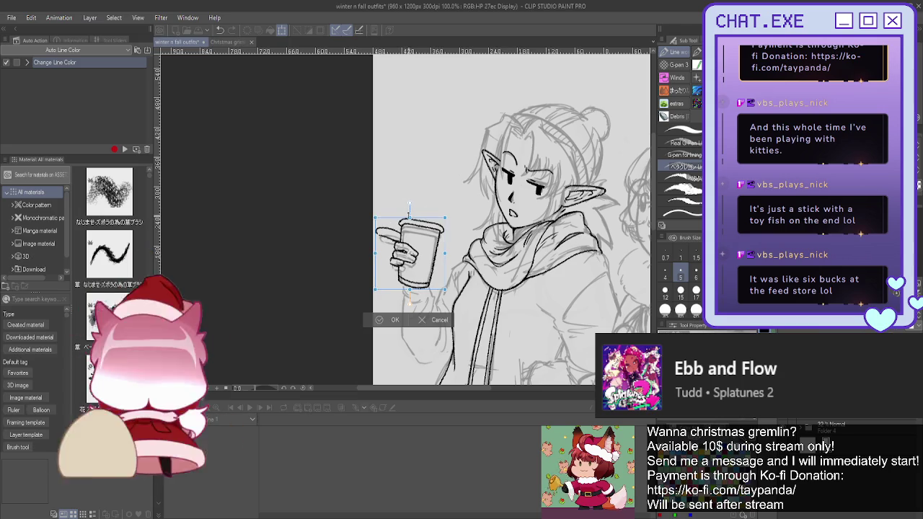
pyautogui.moveTo(410, 251); pyautogui.dragTo(407, 255)
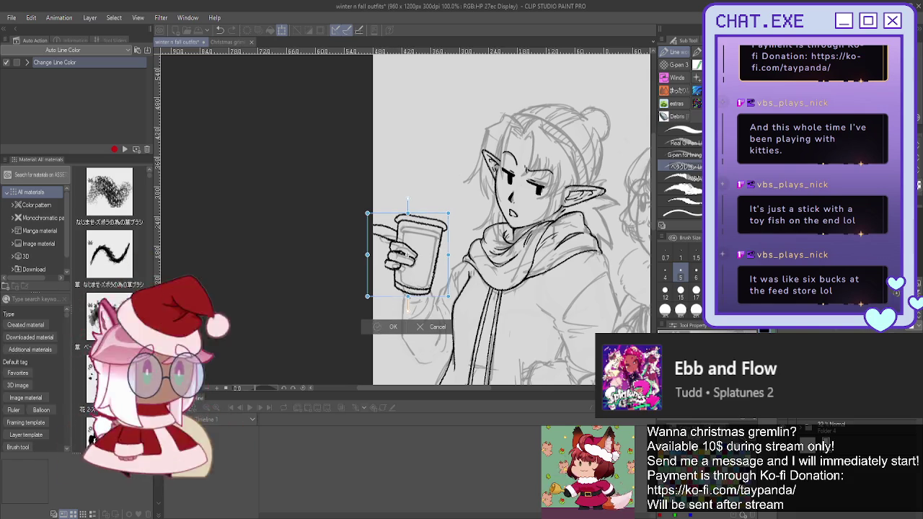
pyautogui.press('Return')
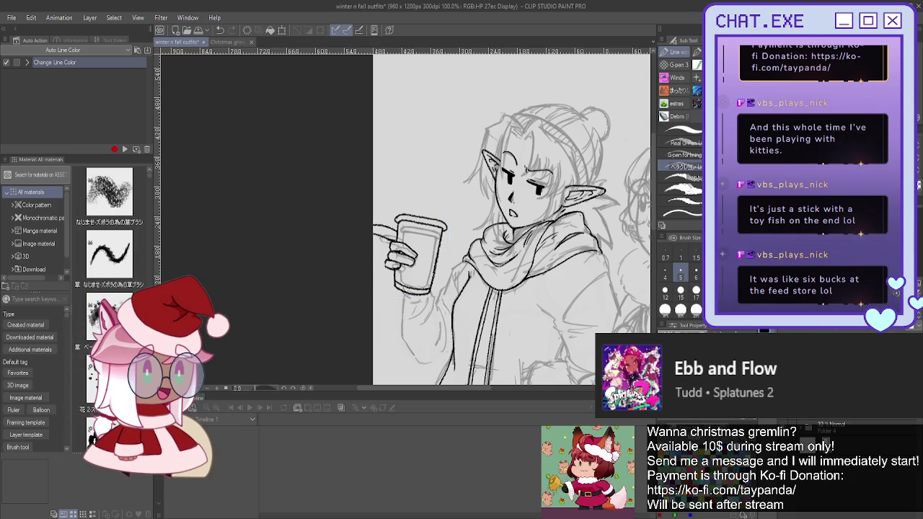
pyautogui.hotkey('ctrl', 'e')
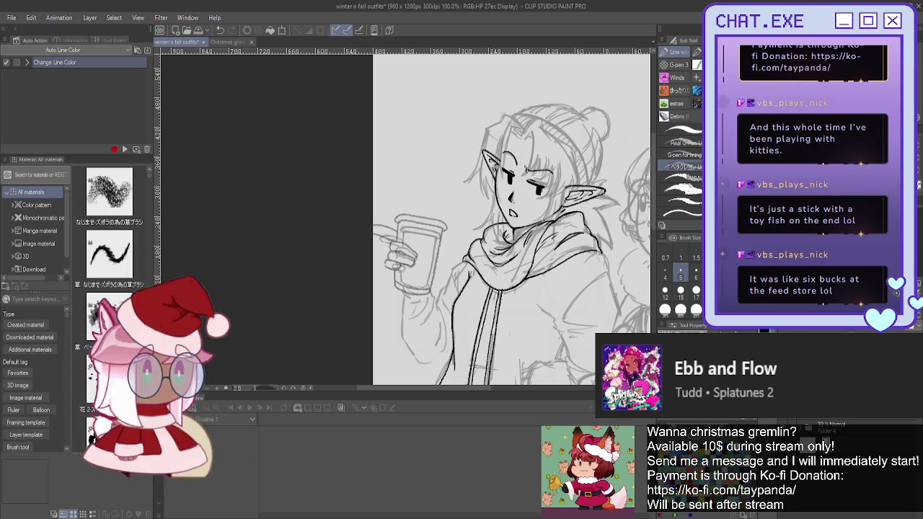
pyautogui.scroll(1, 408, 240)
# Re-ink the enlarged cup's right, bottom and lower-left edges and the finger beside it
pyautogui.scroll(2, 409, 240)
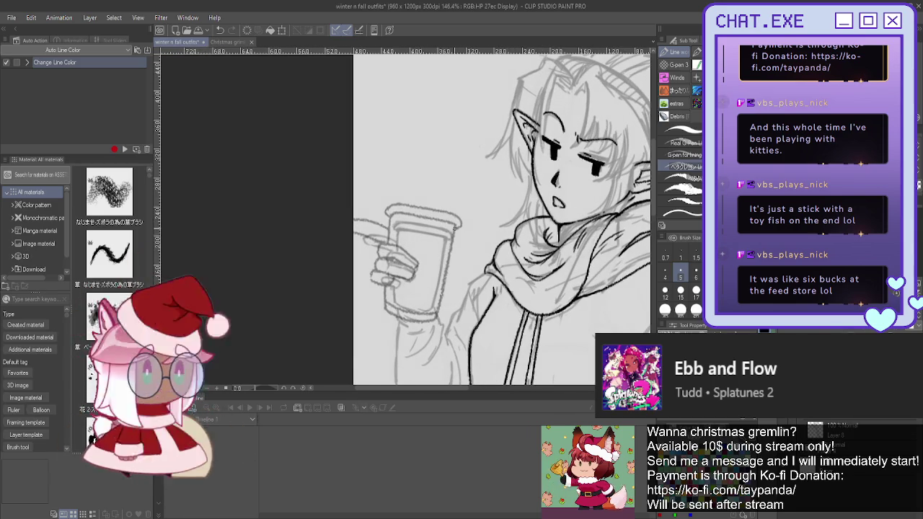
pyautogui.moveTo(455, 224); pyautogui.dragTo(440, 314)
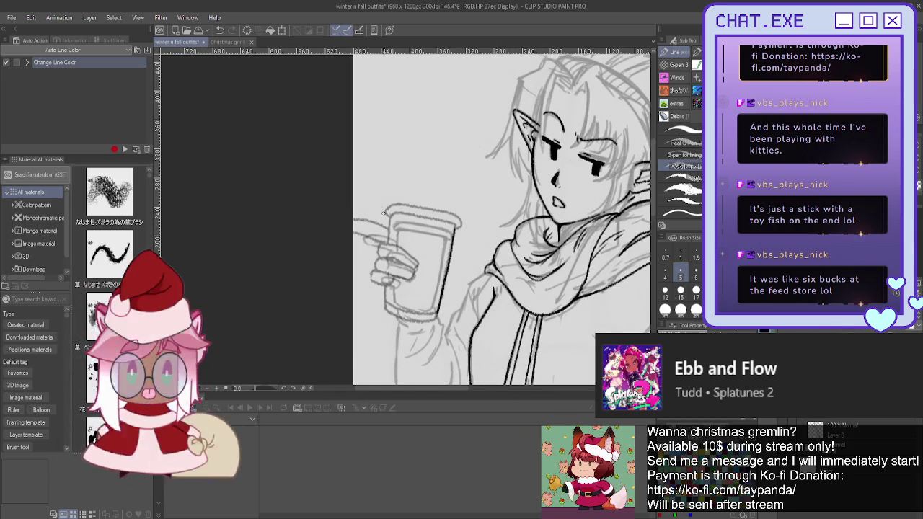
pyautogui.scroll(2, 388, 228)
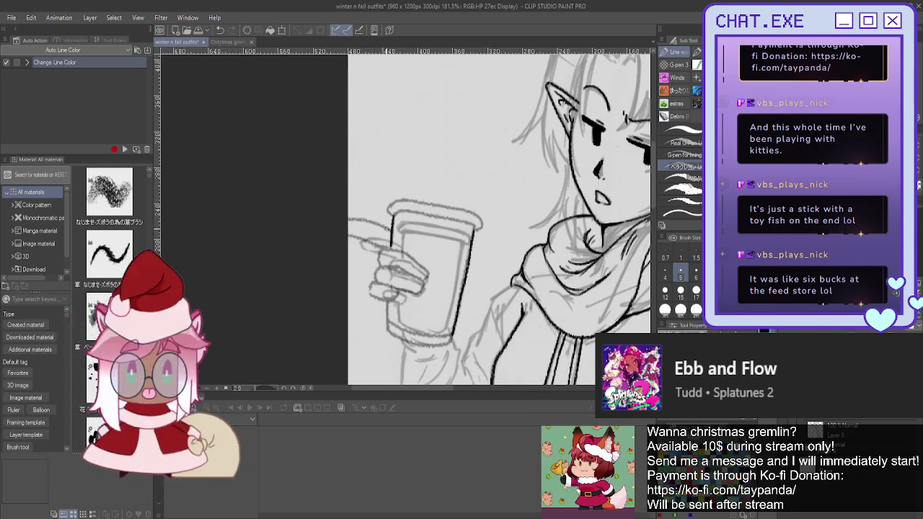
pyautogui.moveTo(383, 249); pyautogui.dragTo(352, 236)
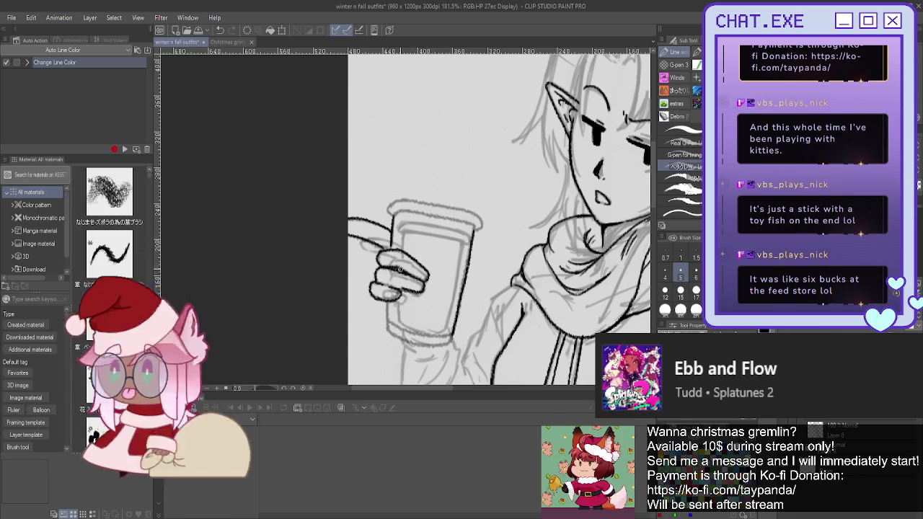
pyautogui.scroll(-2, 339, 186)
pyautogui.scroll(-2, 361, 252)
pyautogui.scroll(2, 373, 302)
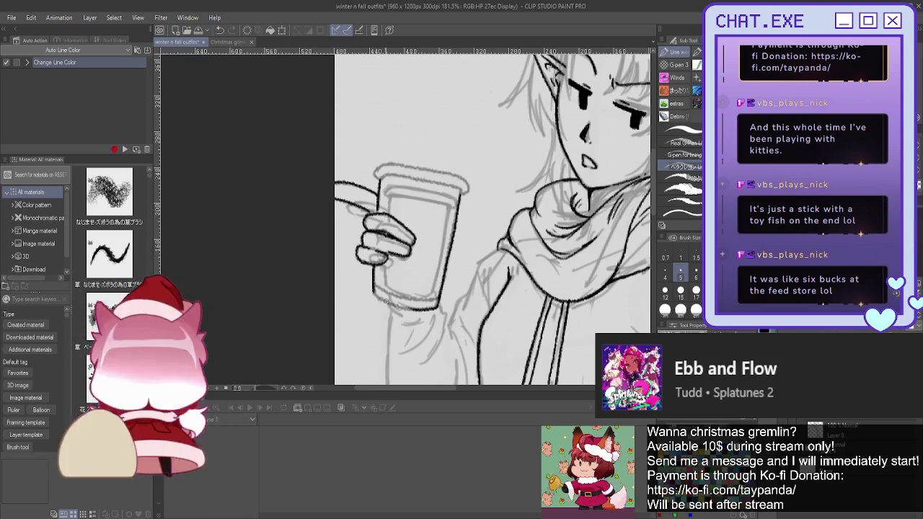
pyautogui.scroll(1, 382, 299)
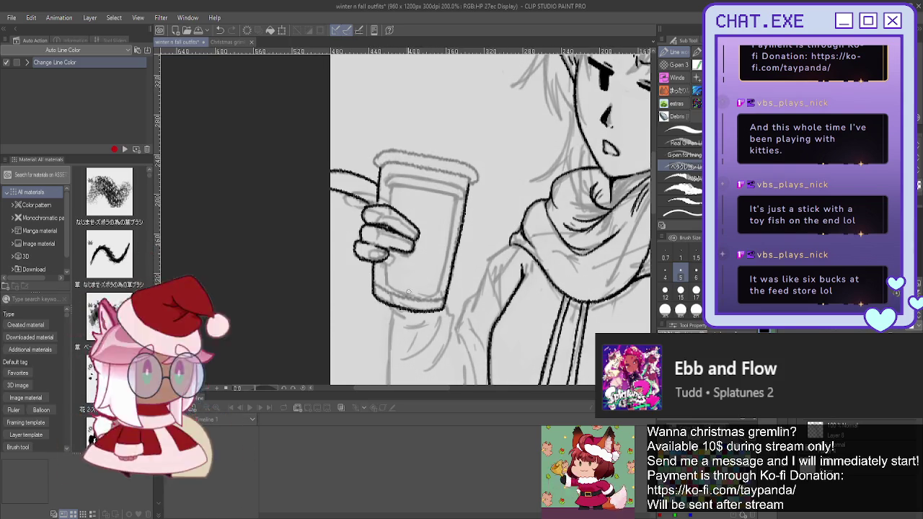
pyautogui.moveTo(412, 308); pyautogui.dragTo(432, 313)
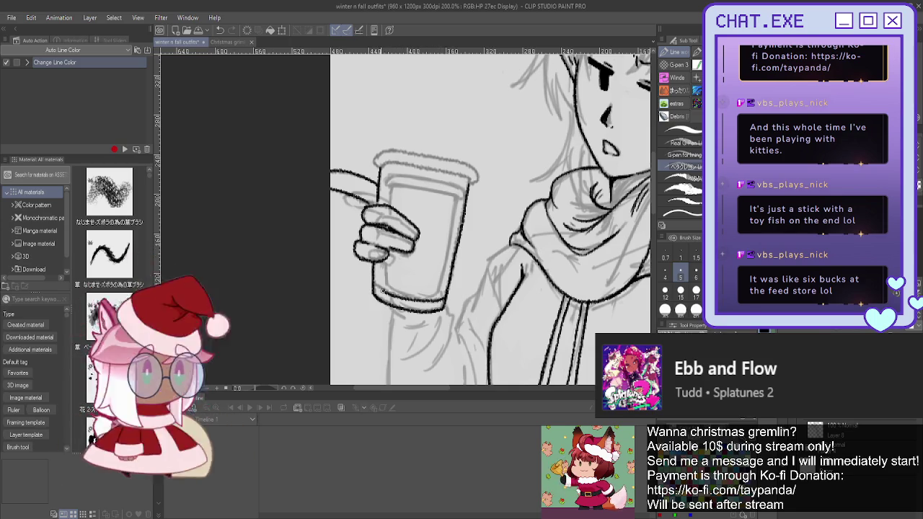
pyautogui.moveTo(393, 293); pyautogui.dragTo(412, 302)
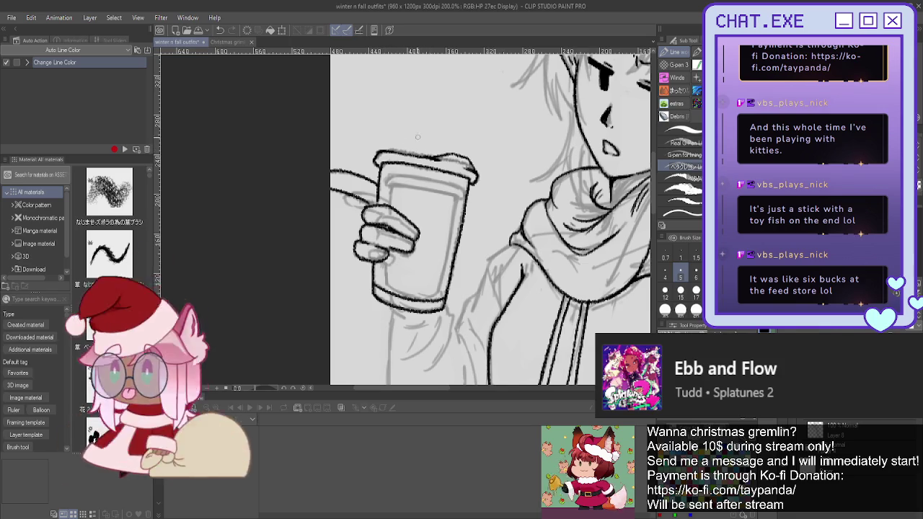
pyautogui.scroll(-2, 422, 167)
pyautogui.scroll(-1, 422, 167)
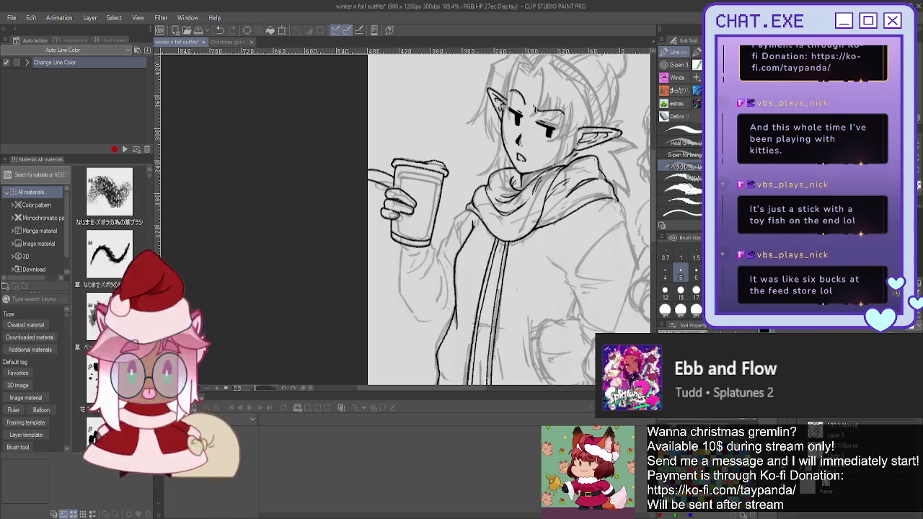
# Undo the last cup stroke, then ink the coat edge and arm contour down the sleeve
pyautogui.hotkey('ctrl', 'z')
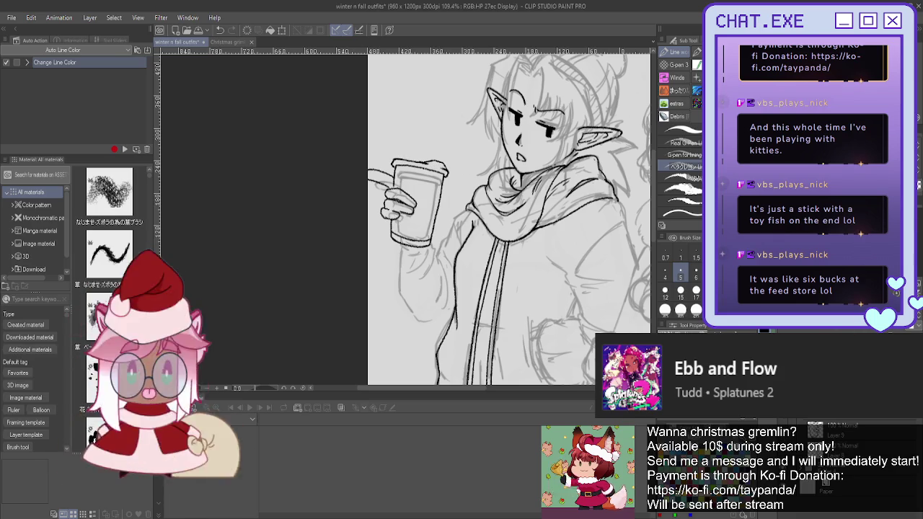
pyautogui.scroll(1, 433, 255)
pyautogui.scroll(1, 433, 255)
pyautogui.scroll(1, 433, 255)
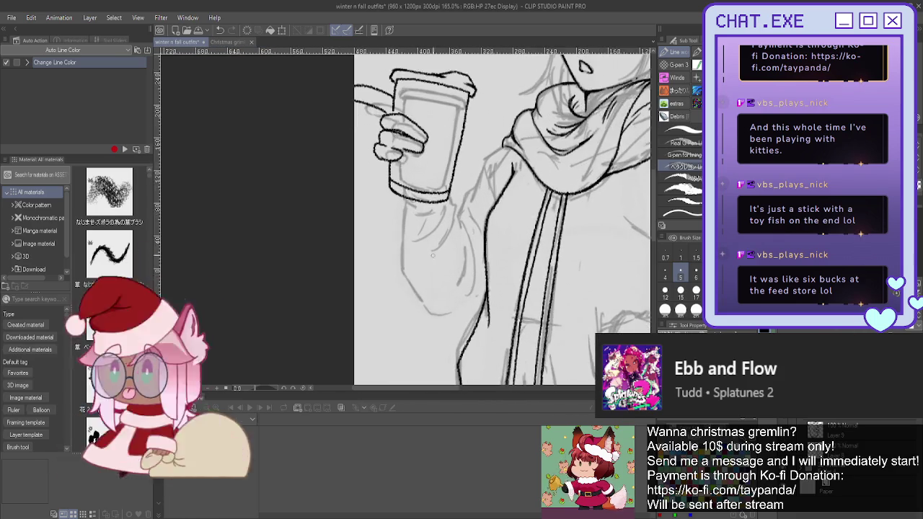
pyautogui.scroll(1, 463, 222)
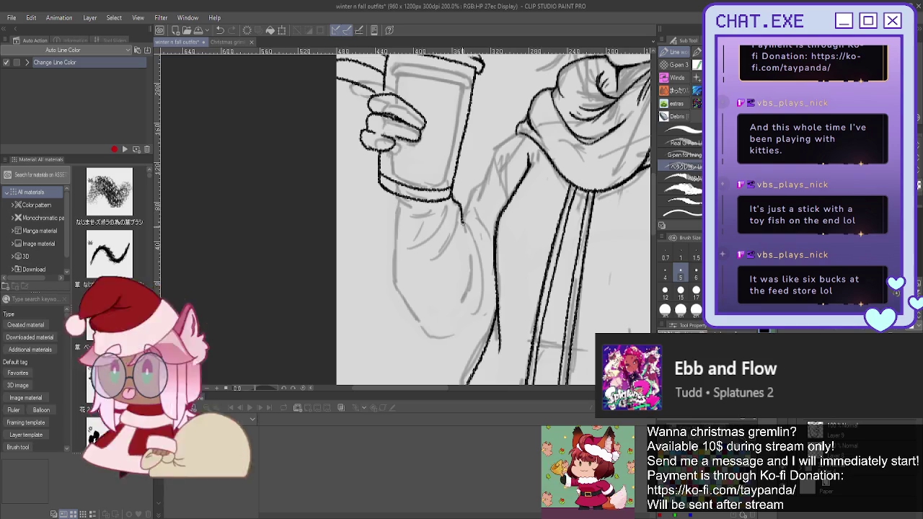
pyautogui.moveTo(465, 220); pyautogui.dragTo(494, 278)
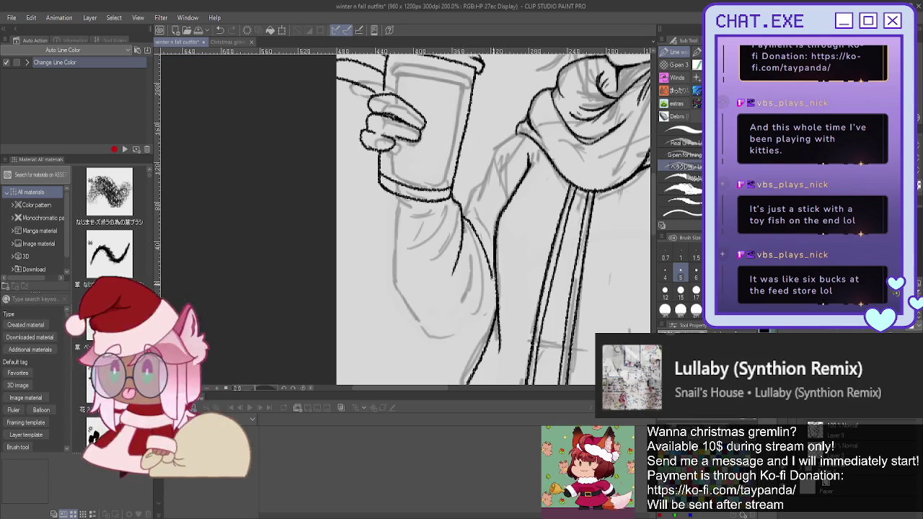
pyautogui.moveTo(520, 130); pyautogui.dragTo(501, 145)
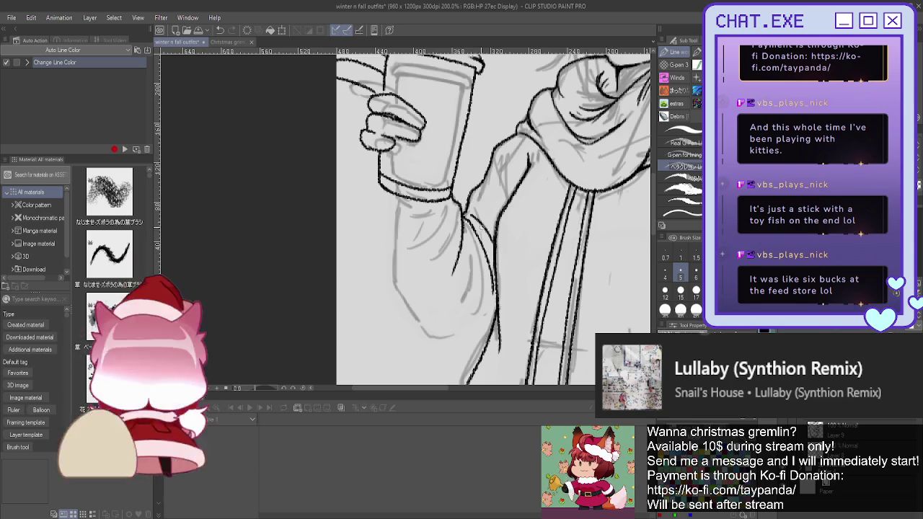
pyautogui.moveTo(469, 244); pyautogui.dragTo(462, 306)
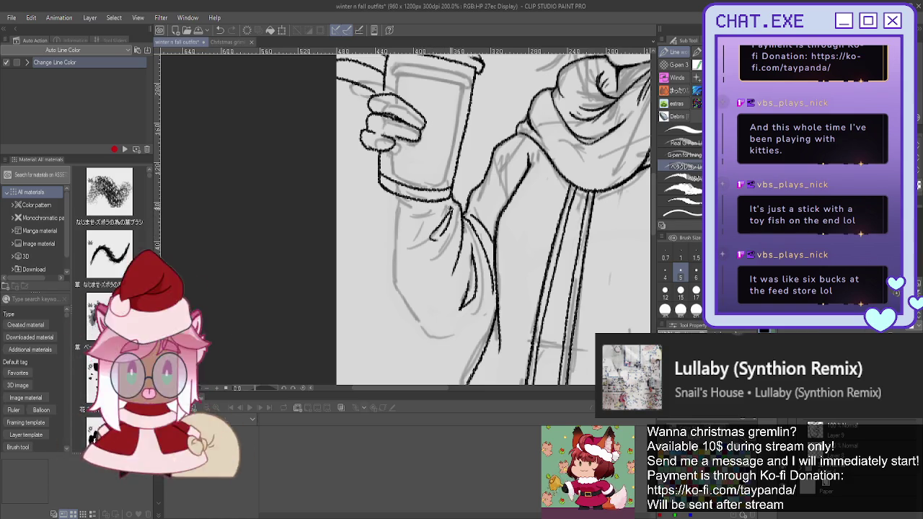
# Replace stray sleeve strokes with cleaner ones and ink the sleeve cuff line
pyautogui.hotkey('ctrl', 'z')
pyautogui.hotkey('ctrl', 'z')
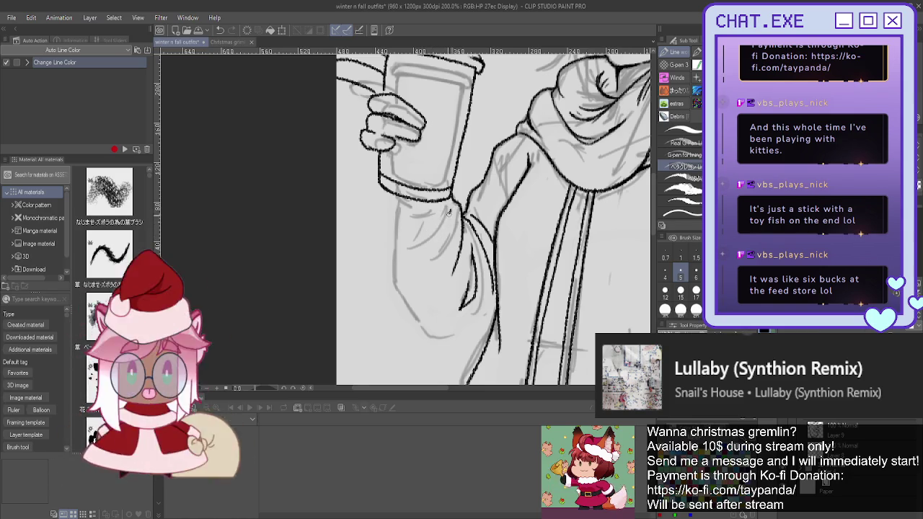
pyautogui.moveTo(441, 229); pyautogui.dragTo(428, 243)
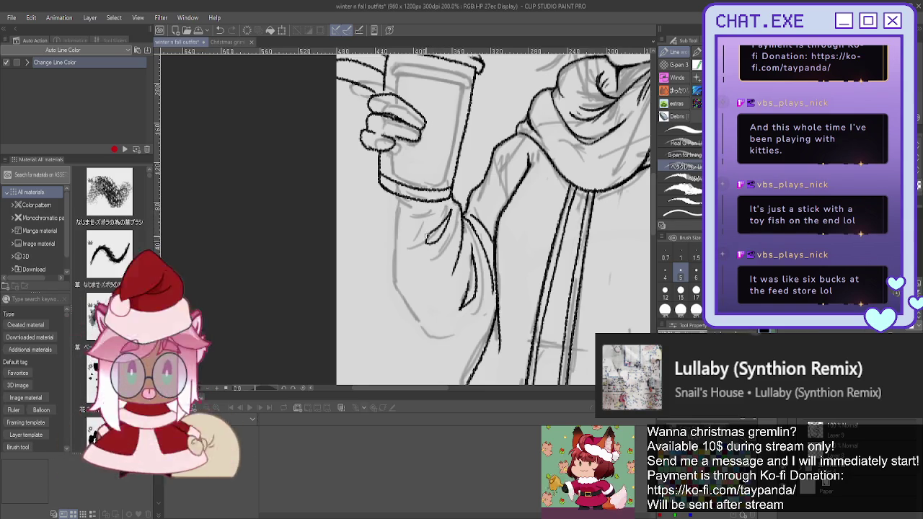
pyautogui.moveTo(406, 196); pyautogui.dragTo(394, 215)
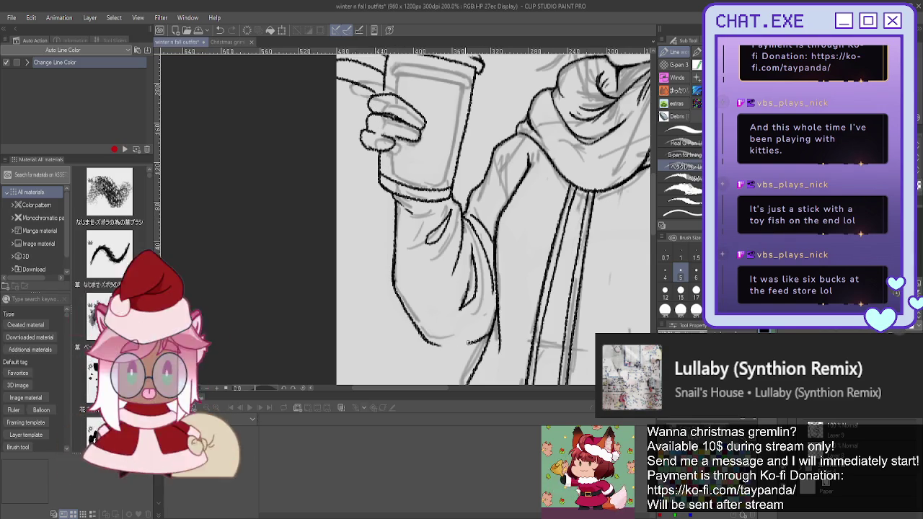
pyautogui.moveTo(420, 336); pyautogui.dragTo(465, 348)
pyautogui.hotkey('ctrl', '-')
pyautogui.hotkey('ctrl', '-')
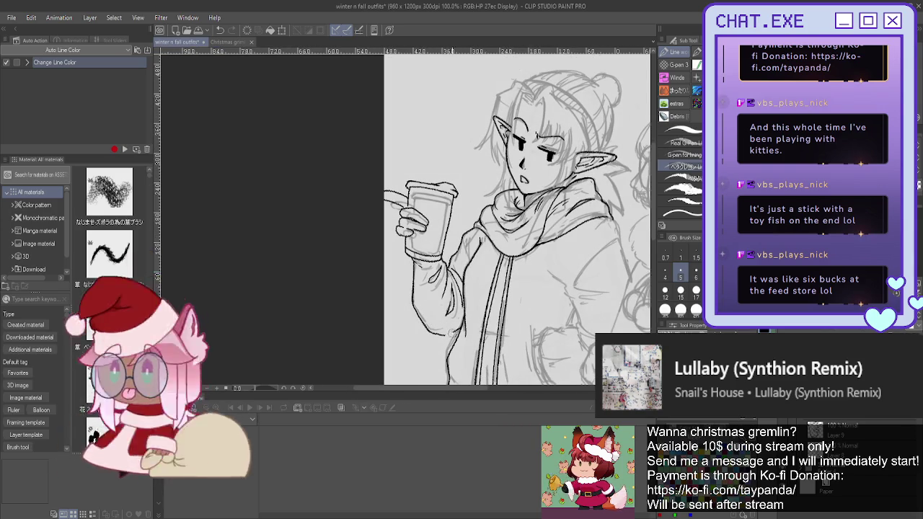
pyautogui.scroll(3, 451, 333)
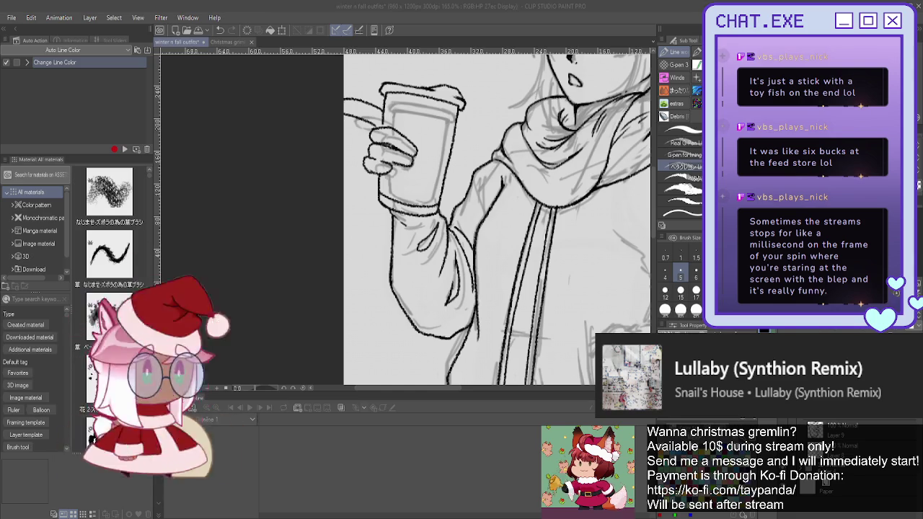
# Mirror the view and extend the hoodie's front opening line down toward the waist
pyautogui.scroll(-2, 498, 216)
pyautogui.scroll(-2, 497, 216)
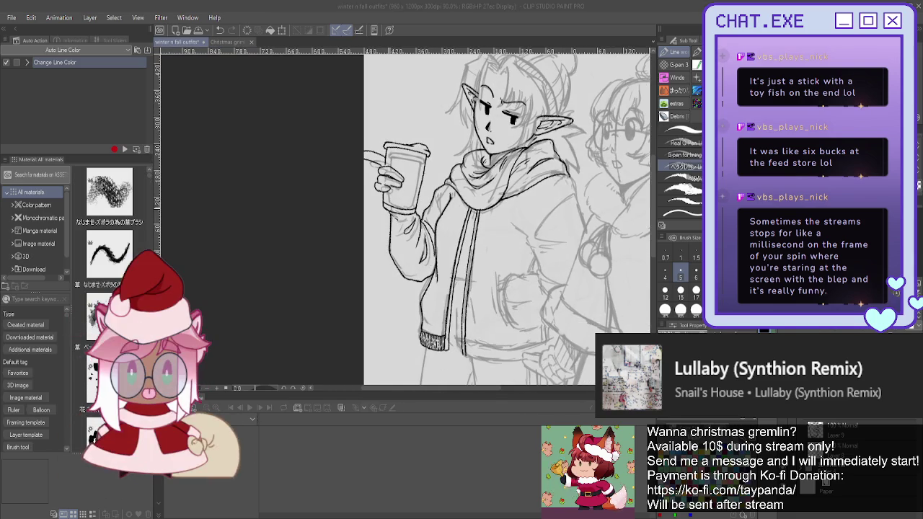
pyautogui.press('h')
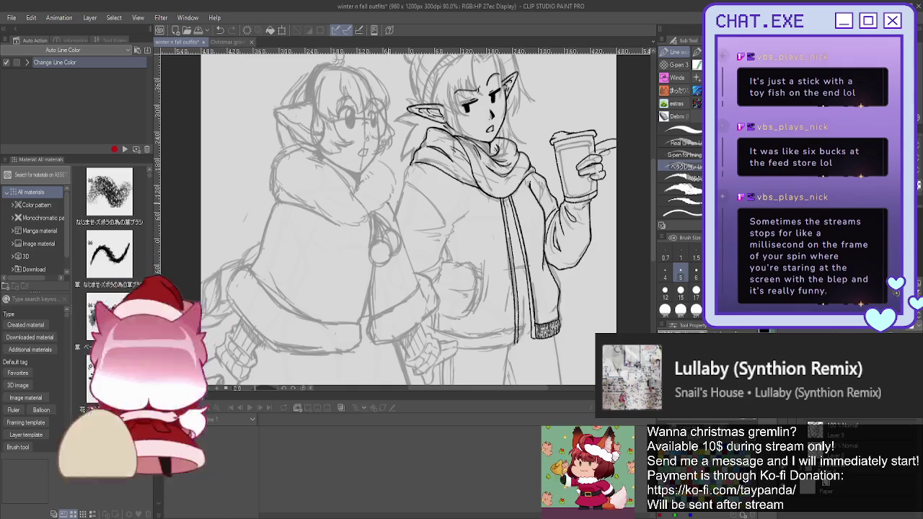
pyautogui.scroll(2, 422, 161)
pyautogui.scroll(1, 422, 160)
pyautogui.scroll(1, 422, 160)
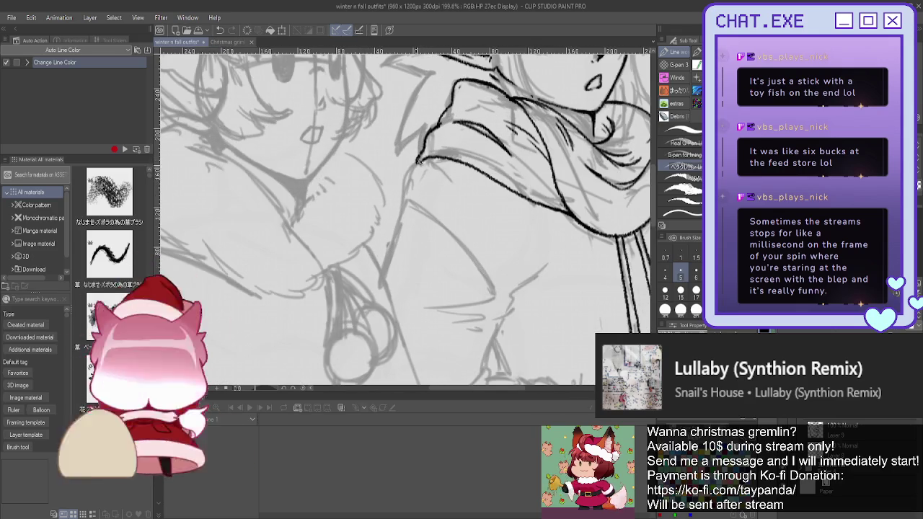
pyautogui.moveTo(423, 160); pyautogui.dragTo(381, 272)
# Ink a curve along the jacket beside the pocket
pyautogui.scroll(-1, 389, 189)
pyautogui.scroll(-1, 390, 190)
pyautogui.scroll(-1, 390, 190)
pyautogui.scroll(2, 483, 227)
pyautogui.scroll(-1, 483, 227)
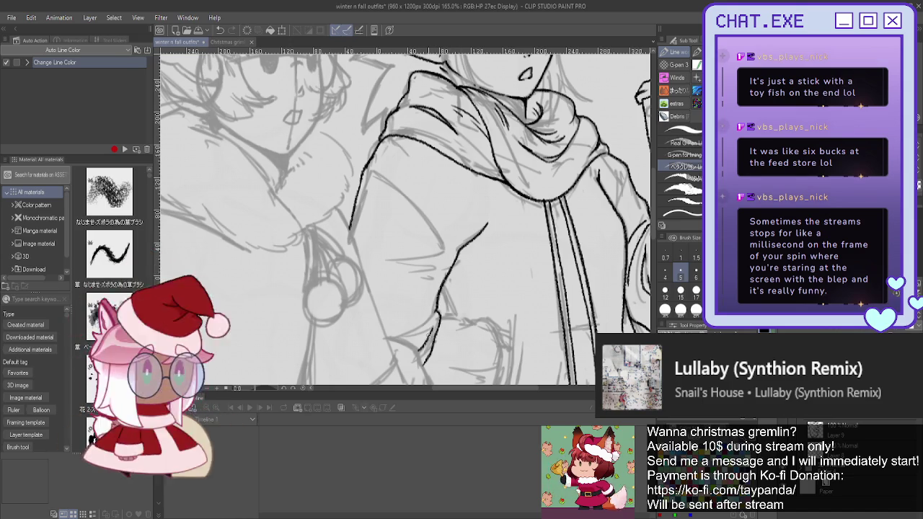
pyautogui.scroll(-2, 405, 217)
pyautogui.moveTo(433, 291)
pyautogui.mouseDown()
pyautogui.moveTo(473, 290)
pyautogui.moveTo(492, 316)
pyautogui.mouseUp()
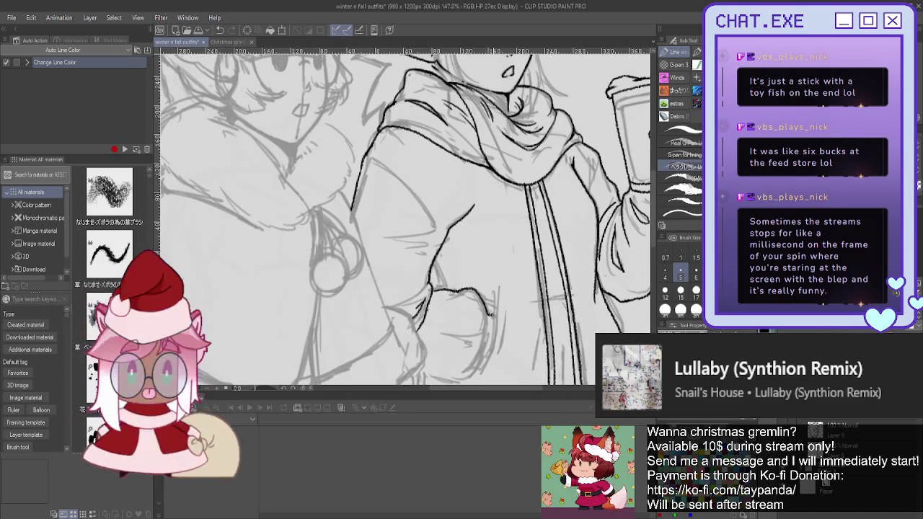
# Outline the hand tucked into the pocket, redoing one misplaced stroke
pyautogui.scroll(-3, 478, 280)
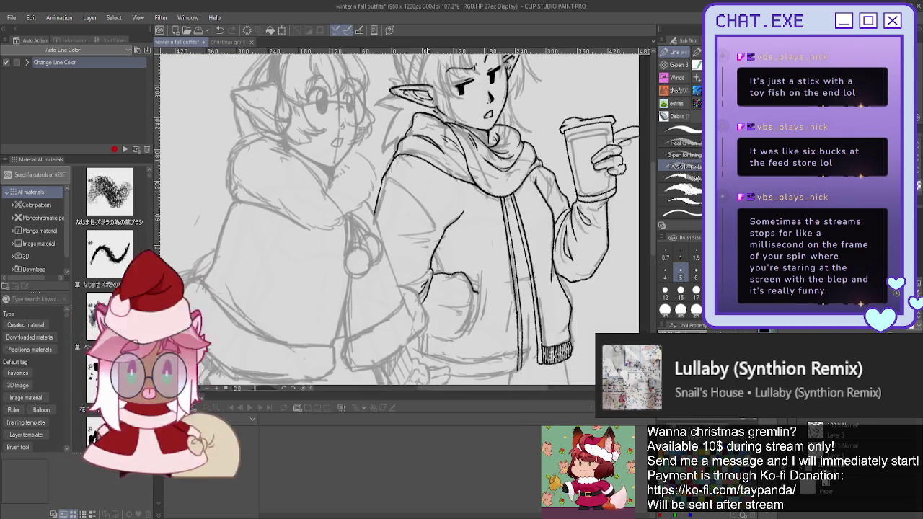
pyautogui.scroll(2, 432, 274)
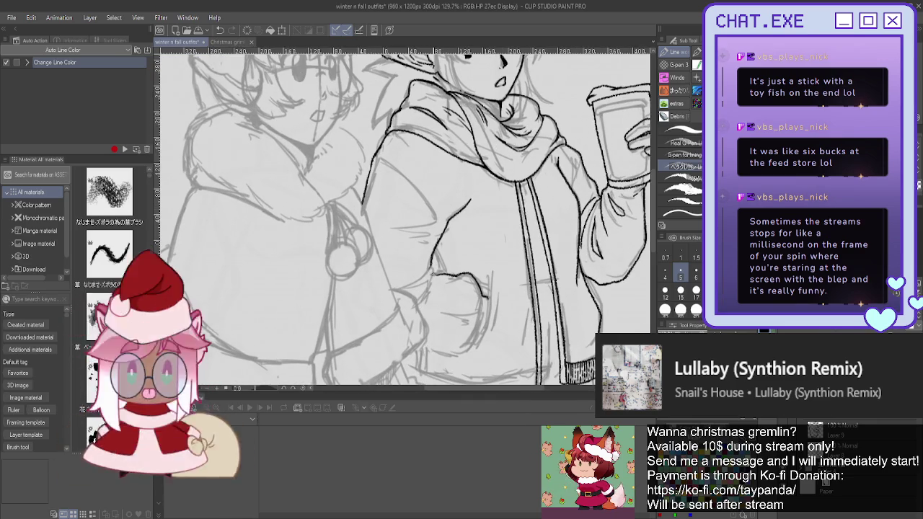
pyautogui.moveTo(432, 267)
pyautogui.mouseDown()
pyautogui.moveTo(395, 288)
pyautogui.moveTo(484, 296)
pyautogui.mouseUp()
pyautogui.hotkey('ctrl', 'z')
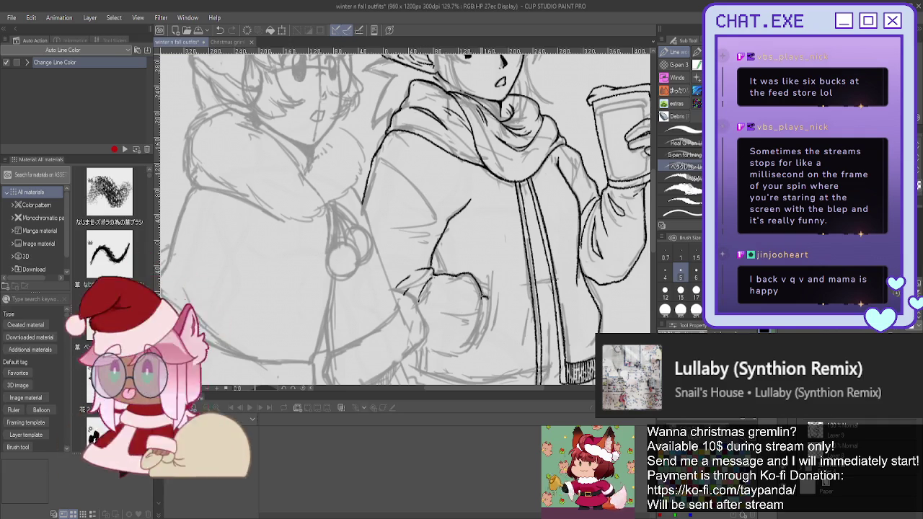
pyautogui.moveTo(474, 336); pyautogui.dragTo(472, 345)
pyautogui.moveTo(487, 277); pyautogui.dragTo(489, 311)
pyautogui.moveTo(481, 345); pyautogui.dragTo(466, 359)
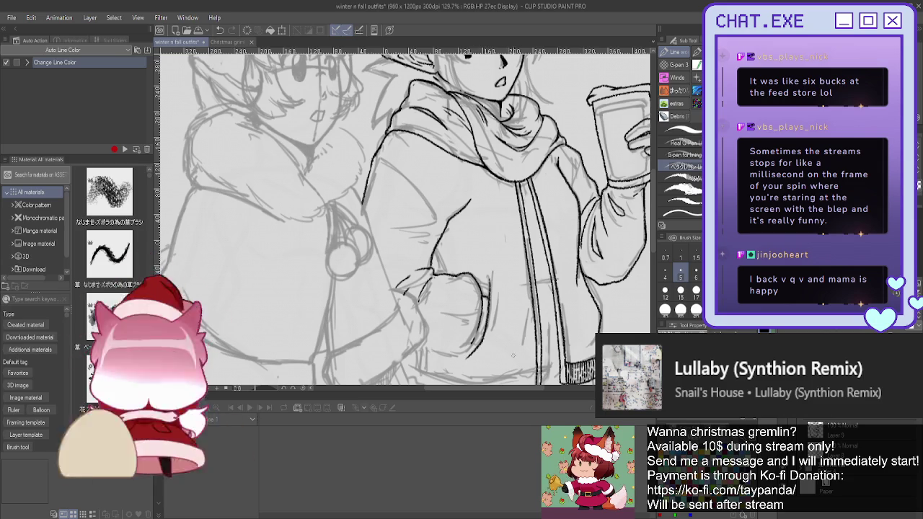
pyautogui.moveTo(525, 350)
pyautogui.mouseDown()
pyautogui.moveTo(503, 361)
pyautogui.moveTo(457, 357)
pyautogui.moveTo(513, 359)
pyautogui.moveTo(482, 351)
pyautogui.mouseUp()
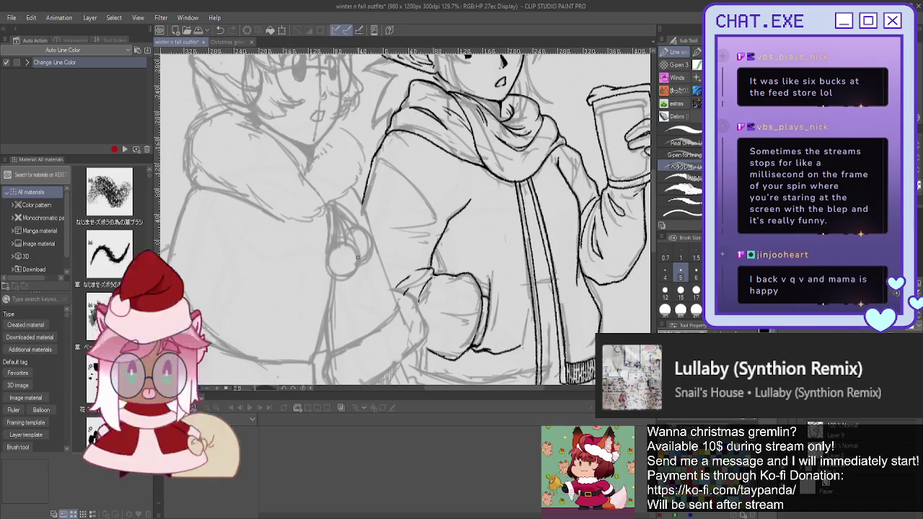
# Show the canvas at 100%, then mirror the view horizontally and tilt it about 45° for the sleeve
pyautogui.hotkey('ctrl', 'alt', '0')
pyautogui.scroll(2, 391, 175)
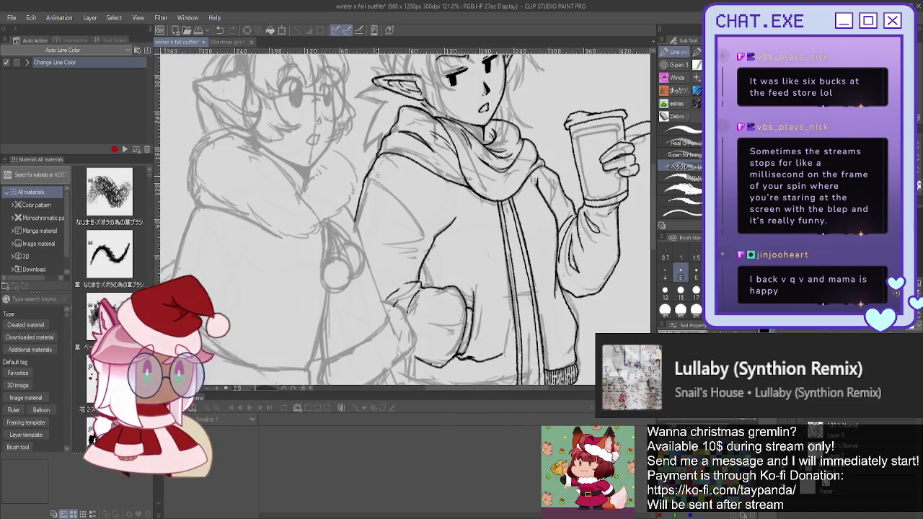
pyautogui.scroll(1, 383, 170)
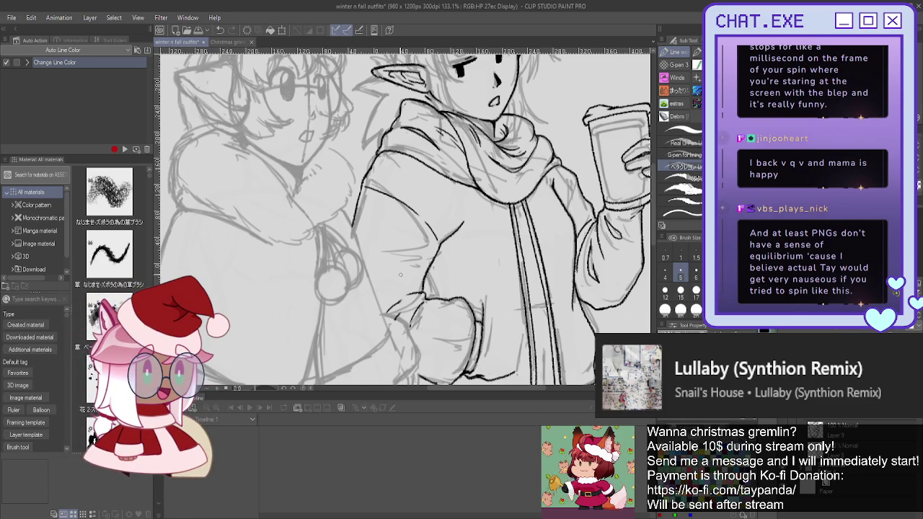
pyautogui.scroll(3, 401, 275)
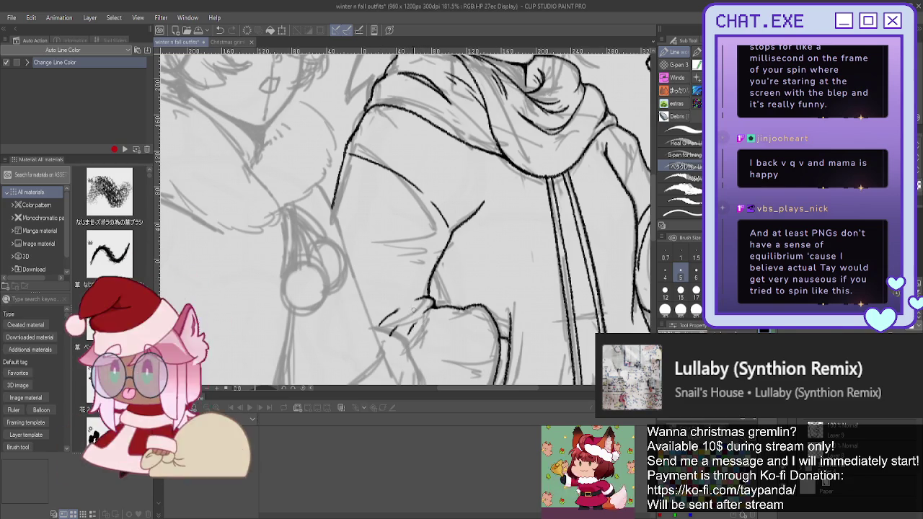
pyautogui.scroll(-1, 404, 295)
pyautogui.scroll(-2, 404, 295)
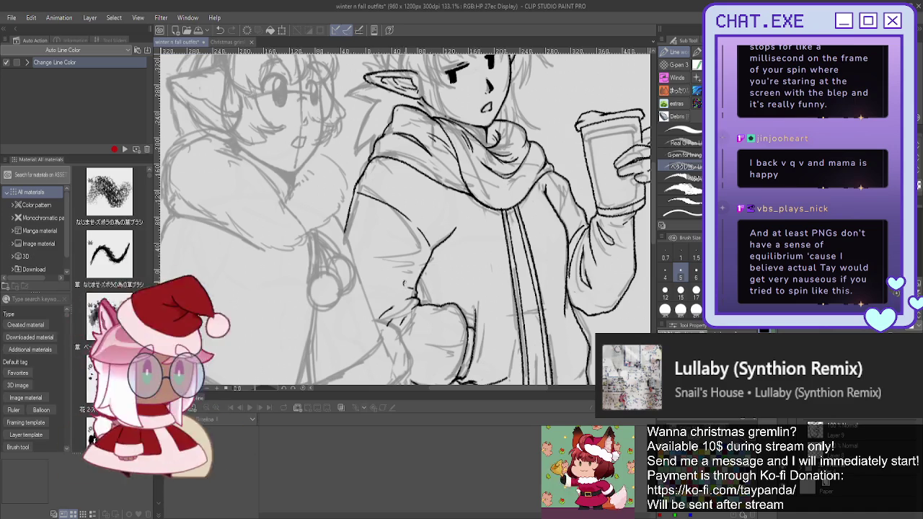
pyautogui.scroll(-1, 396, 272)
pyautogui.scroll(-1, 389, 278)
pyautogui.scroll(-1, 375, 293)
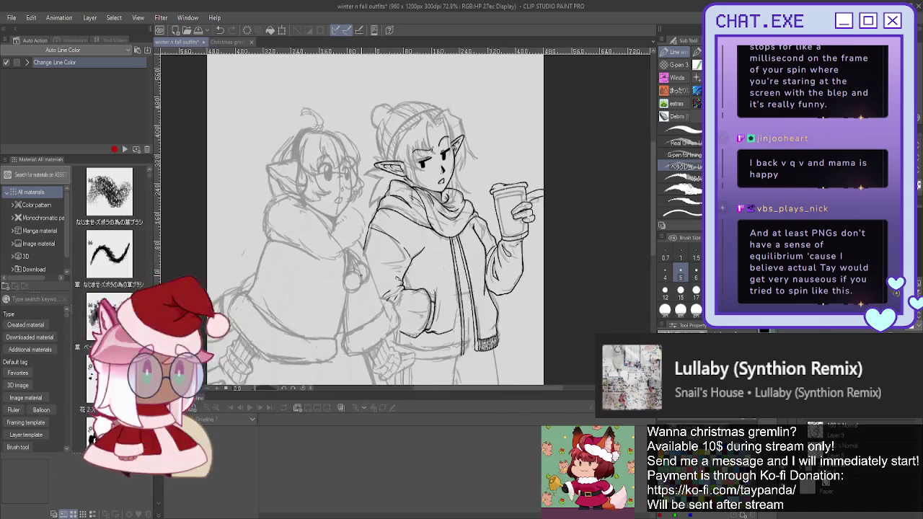
pyautogui.scroll(-2, 365, 300)
pyautogui.scroll(2, 365, 300)
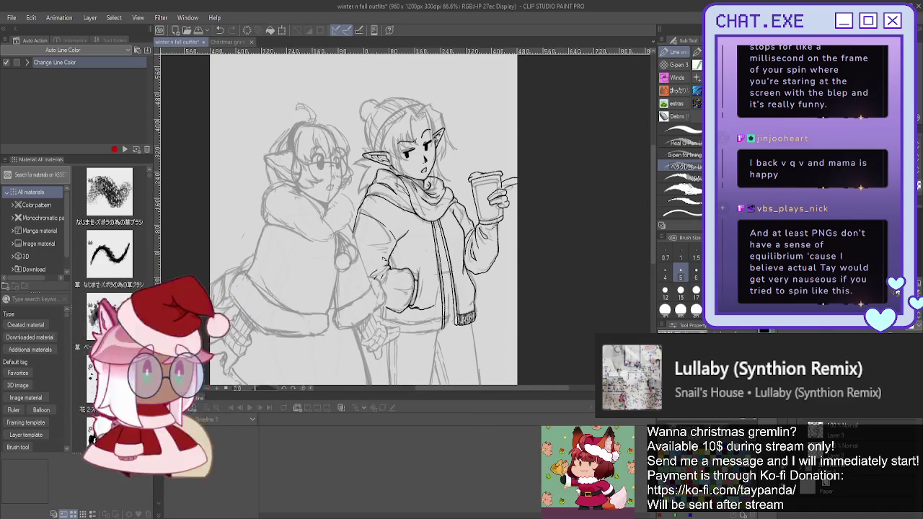
pyautogui.press('h')
pyautogui.press('^')
pyautogui.press('^')
pyautogui.press('^')
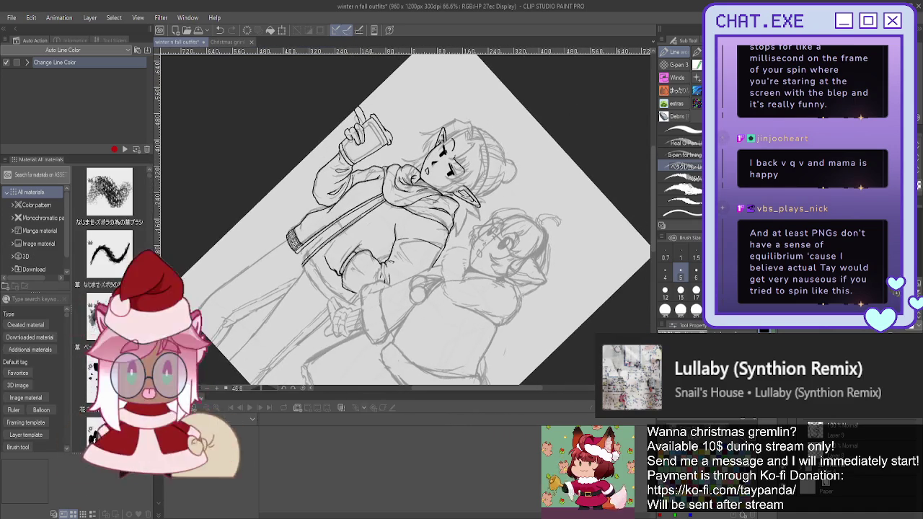
# Ink two lines along the lower edge of the sleeve
pyautogui.scroll(2, 314, 266)
pyautogui.scroll(2, 314, 266)
pyautogui.scroll(2, 314, 265)
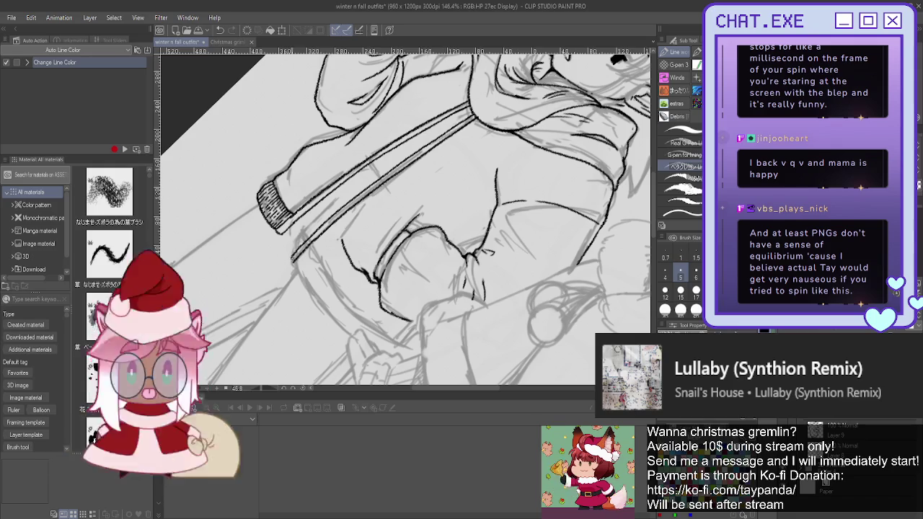
pyautogui.moveTo(293, 264)
pyautogui.mouseDown()
pyautogui.moveTo(370, 352)
pyautogui.moveTo(390, 361)
pyautogui.mouseUp()
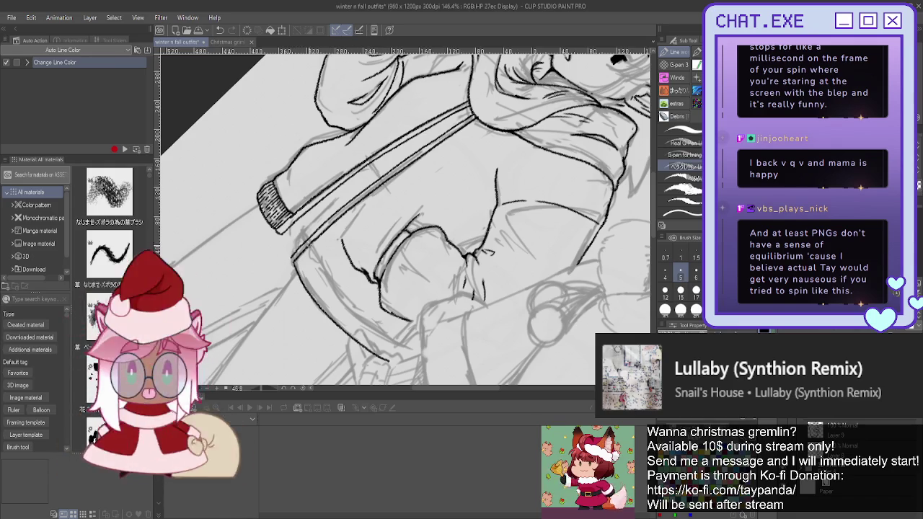
pyautogui.moveTo(330, 285)
pyautogui.mouseDown()
pyautogui.moveTo(372, 328)
pyautogui.moveTo(415, 354)
pyautogui.mouseUp()
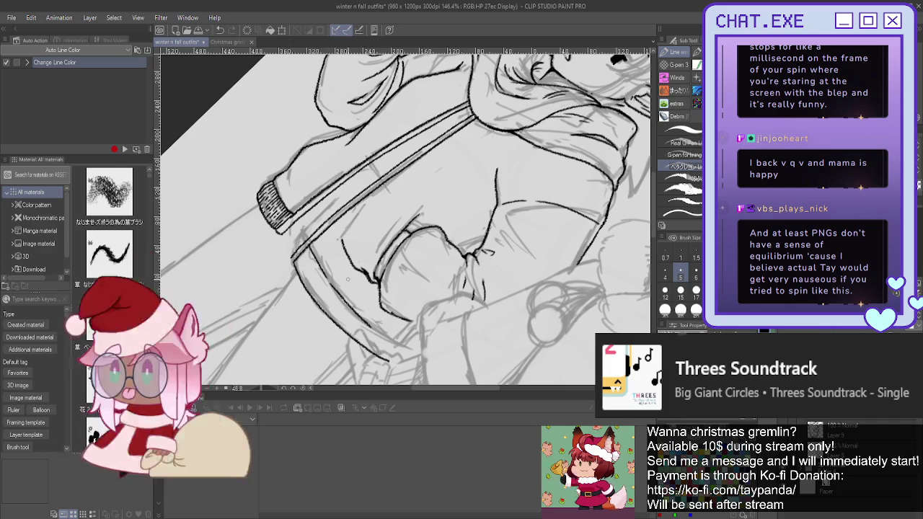
# Zoom in and hatch short vertical ribbing strokes across the hoodie hem to its right end
pyautogui.hotkey('ctrl', '+')
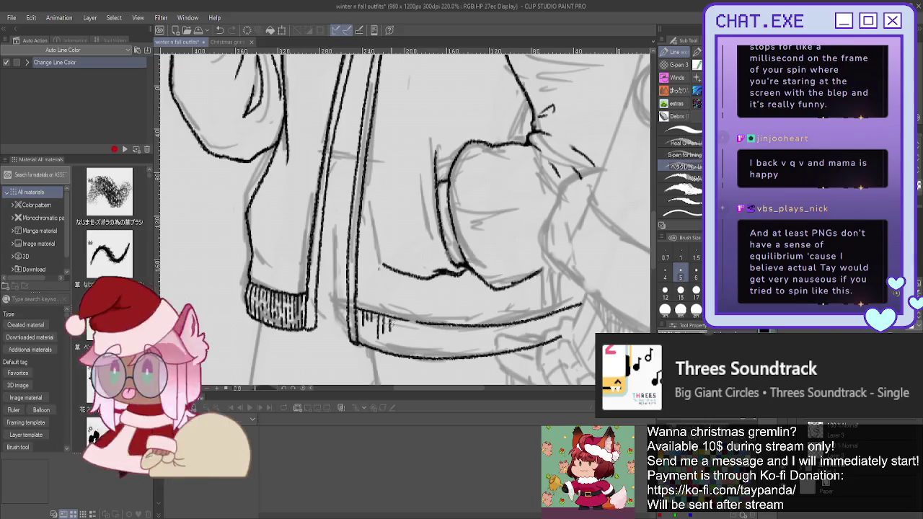
pyautogui.moveTo(404, 320); pyautogui.dragTo(404, 332)
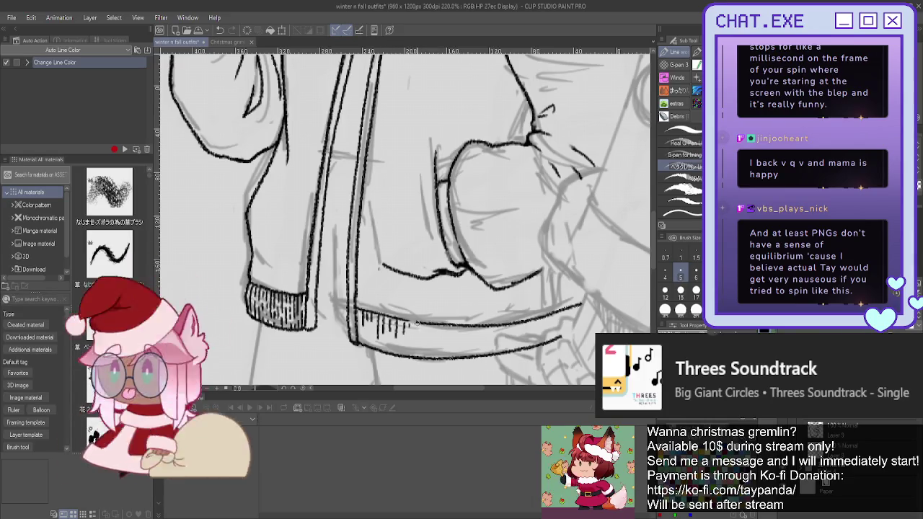
pyautogui.moveTo(435, 327)
pyautogui.mouseDown()
pyautogui.moveTo(434, 341)
pyautogui.moveTo(460, 338)
pyautogui.moveTo(462, 351)
pyautogui.moveTo(481, 339)
pyautogui.moveTo(523, 344)
pyautogui.mouseUp()
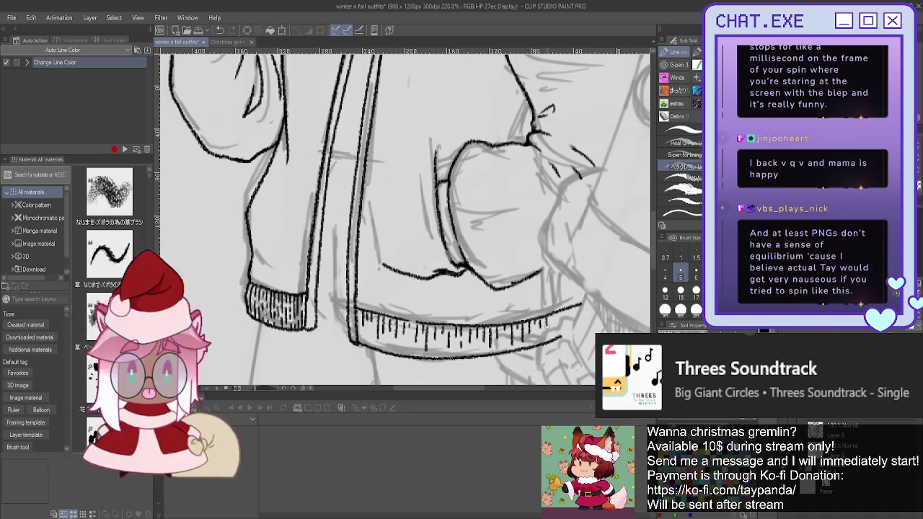
pyautogui.moveTo(553, 312); pyautogui.dragTo(558, 329)
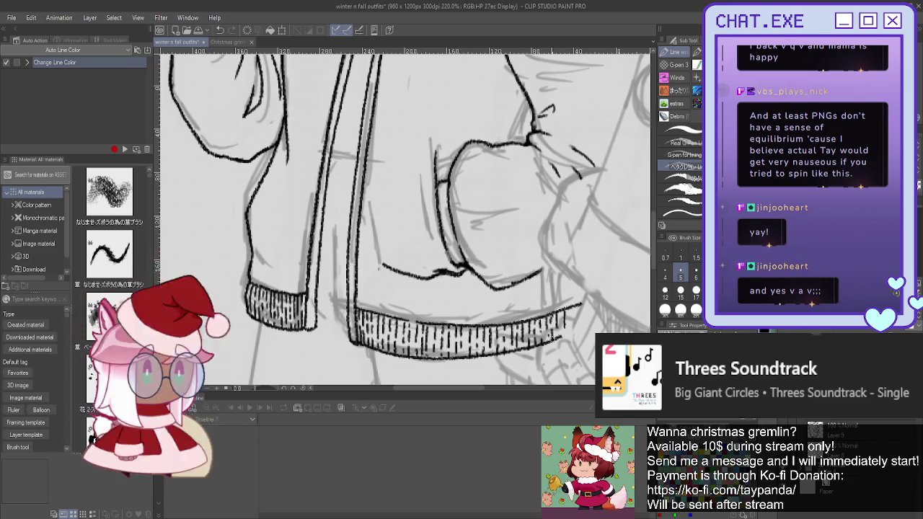
pyautogui.moveTo(563, 328); pyautogui.dragTo(559, 341)
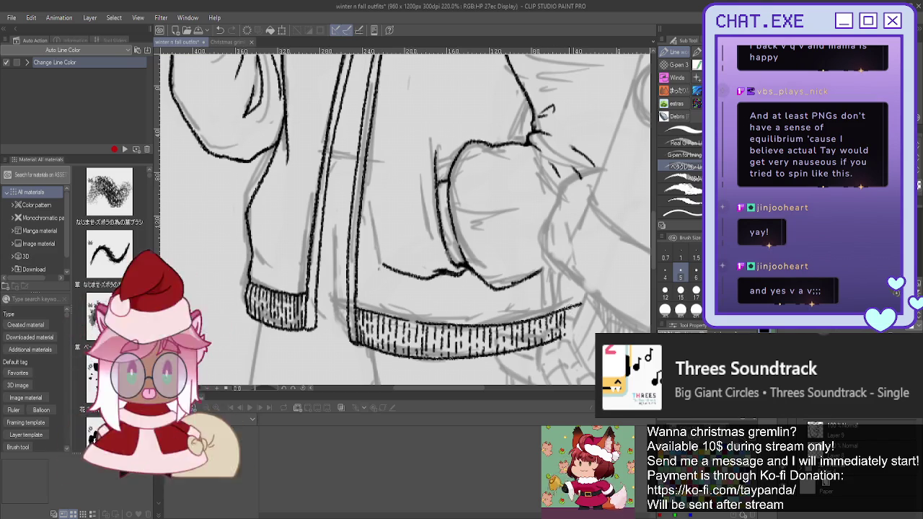
pyautogui.moveTo(570, 307); pyautogui.dragTo(574, 318)
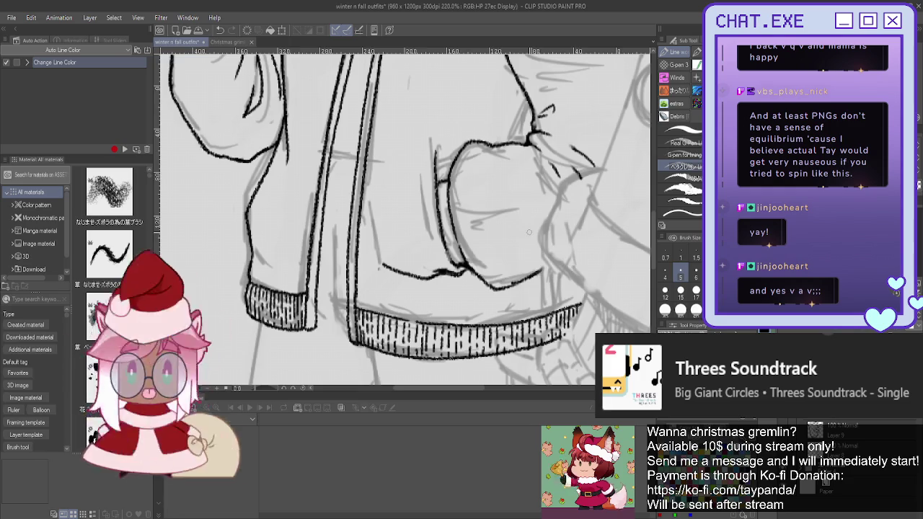
pyautogui.scroll(-3, 574, 312)
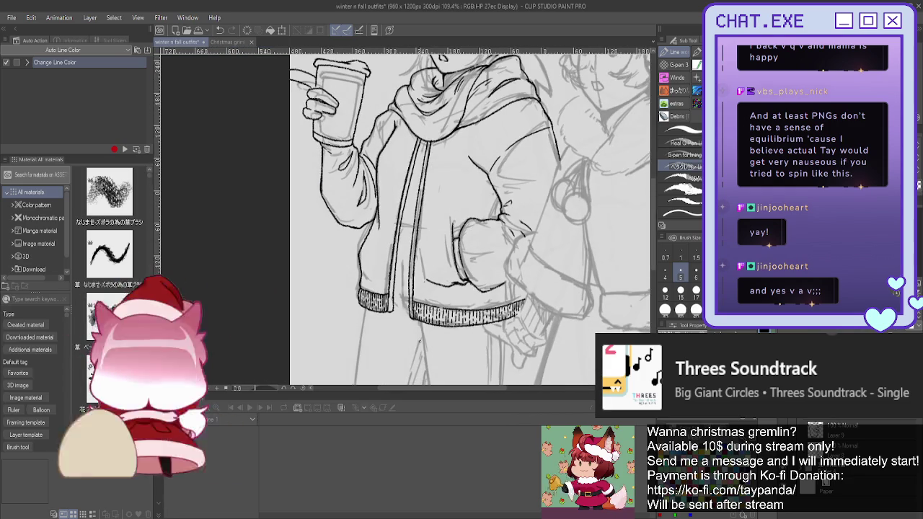
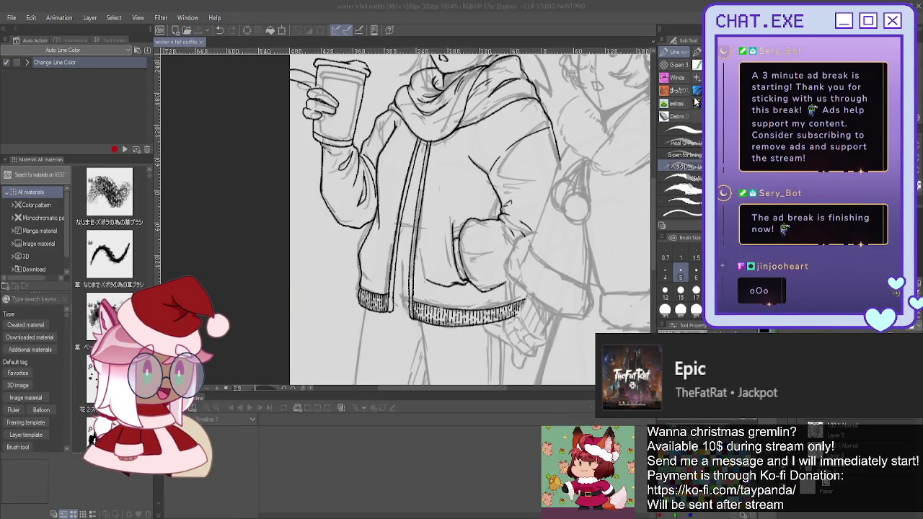
# Create a new blank 960 × 1200 px, 300 dpi Illustration canvas
pyautogui.hotkey('ctrl', 'n')
pyautogui.press('Return')
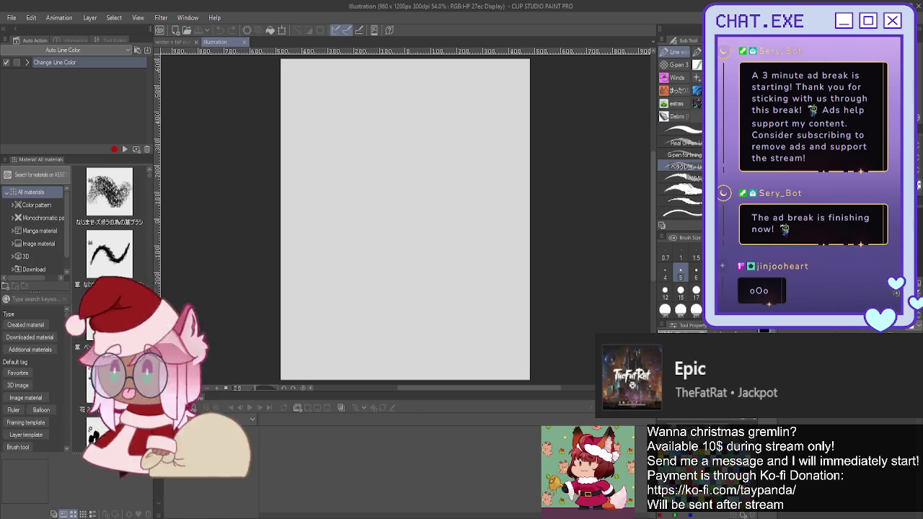
pyautogui.press('t')
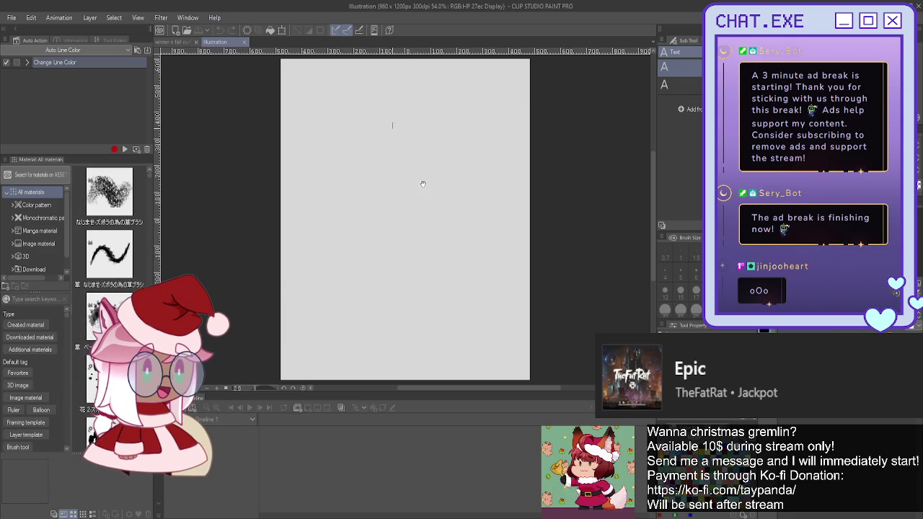
# Add the text title 'monthly redeem ideas' and move it to the top centre
pyautogui.click(392, 126)
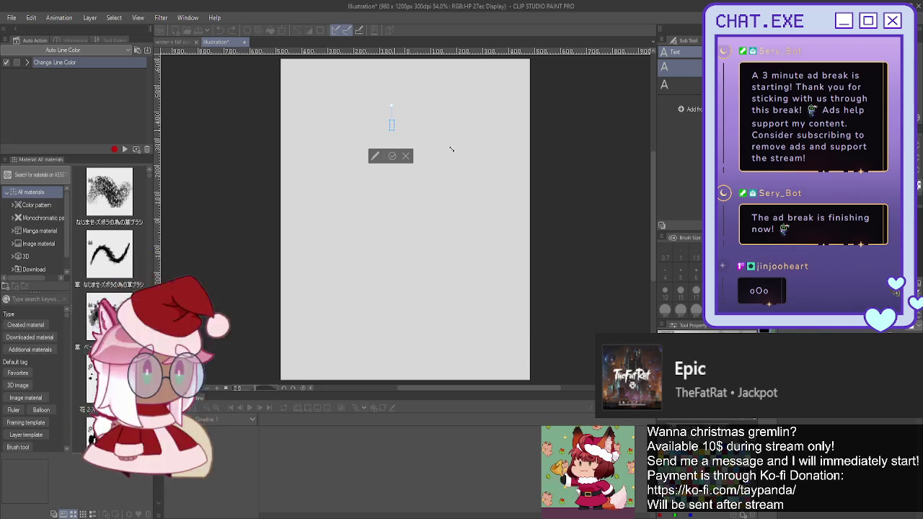
pyautogui.write('asdfsadf')
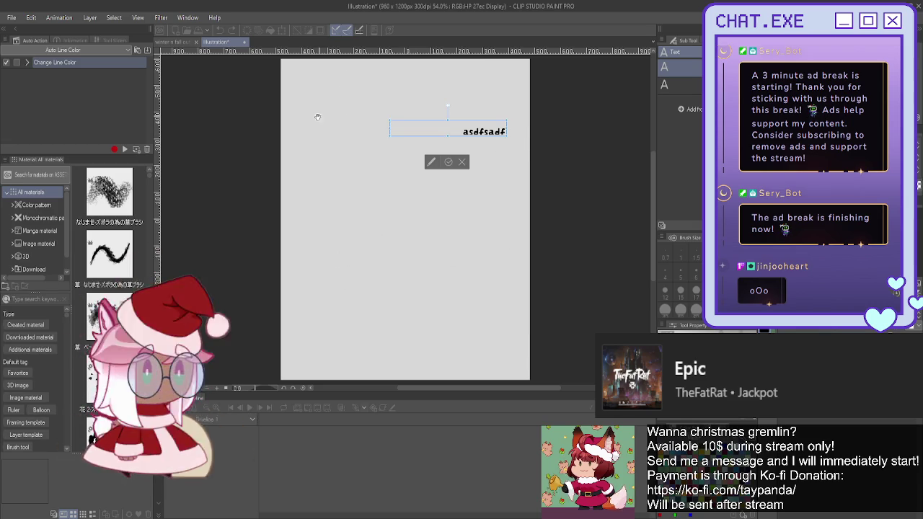
pyautogui.doubleClick(468, 133)
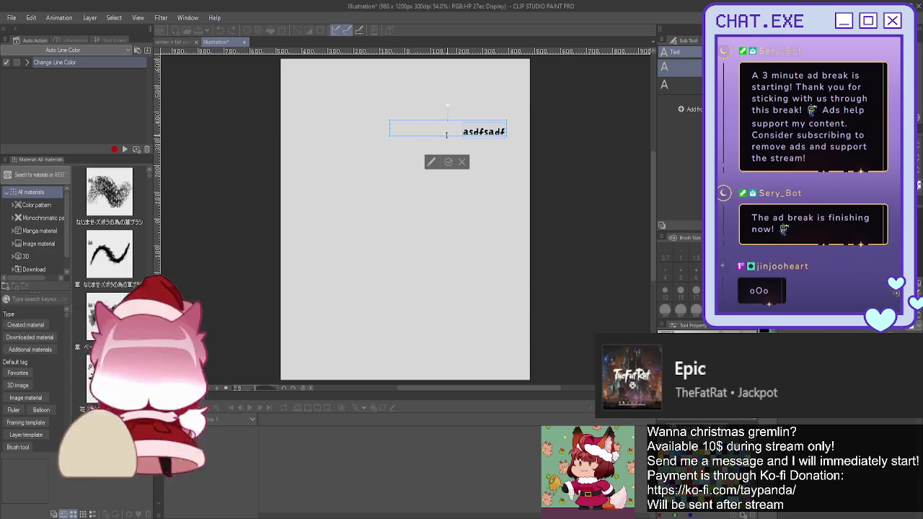
pyautogui.moveTo(447, 135); pyautogui.dragTo(456, 180)
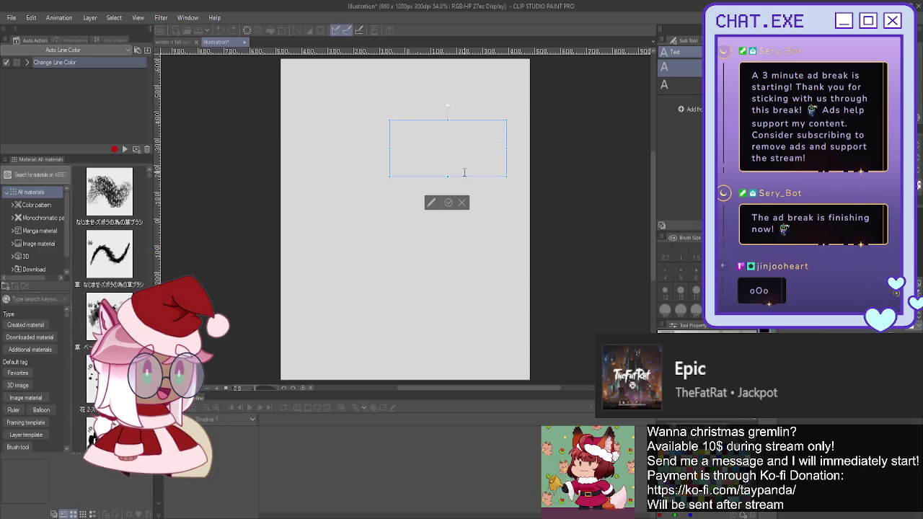
pyautogui.write('Mai')
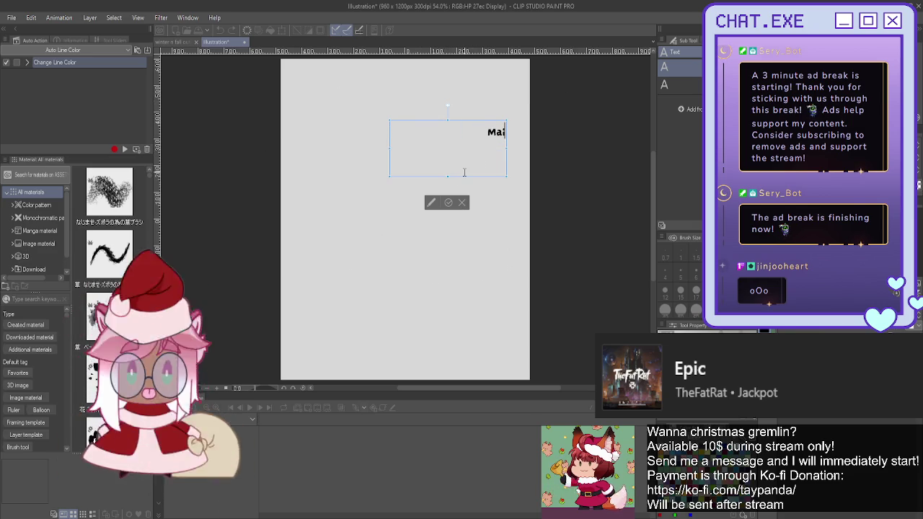
pyautogui.press('BackSpace')
pyautogui.press('BackSpace')
pyautogui.press('BackSpace')
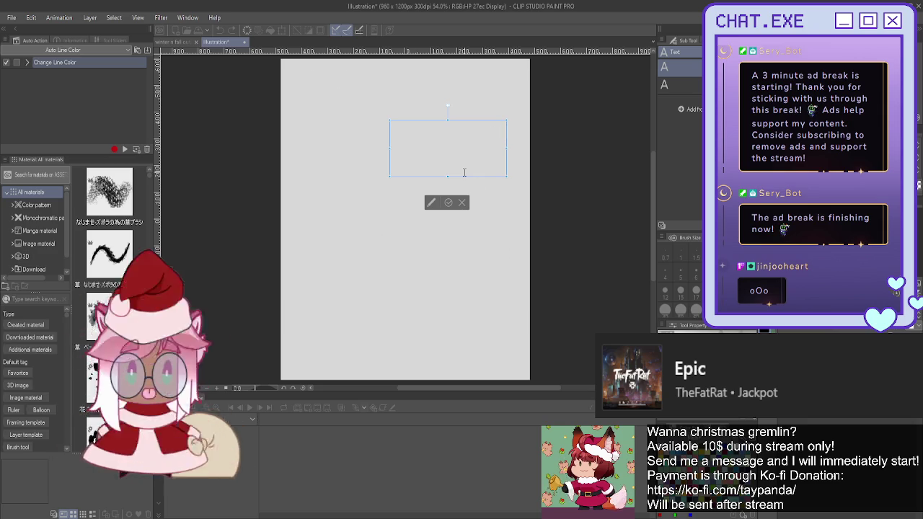
pyautogui.write('monthyl')
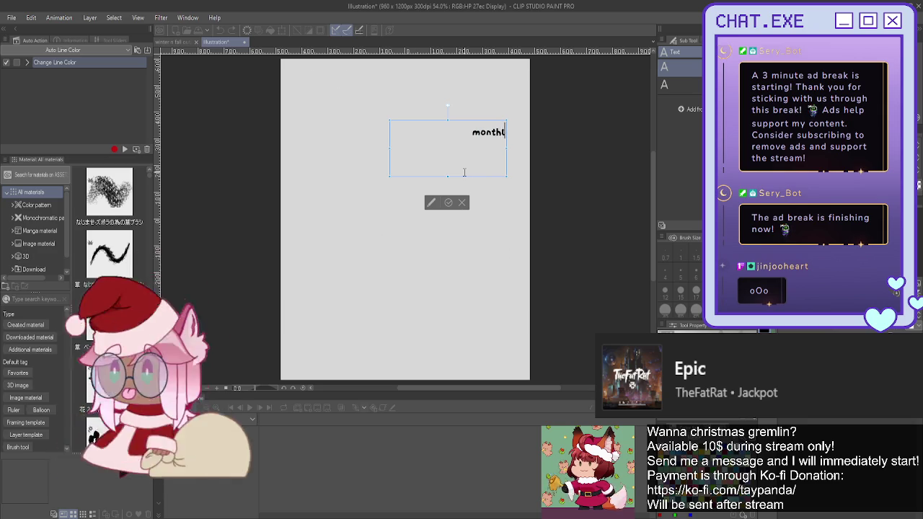
pyautogui.write(' st')
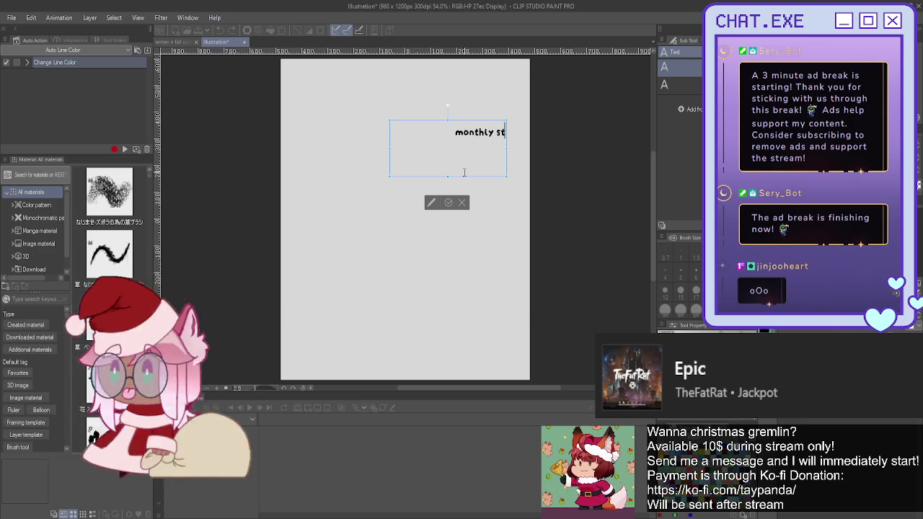
pyautogui.write('ick')
pyautogui.write('ee')
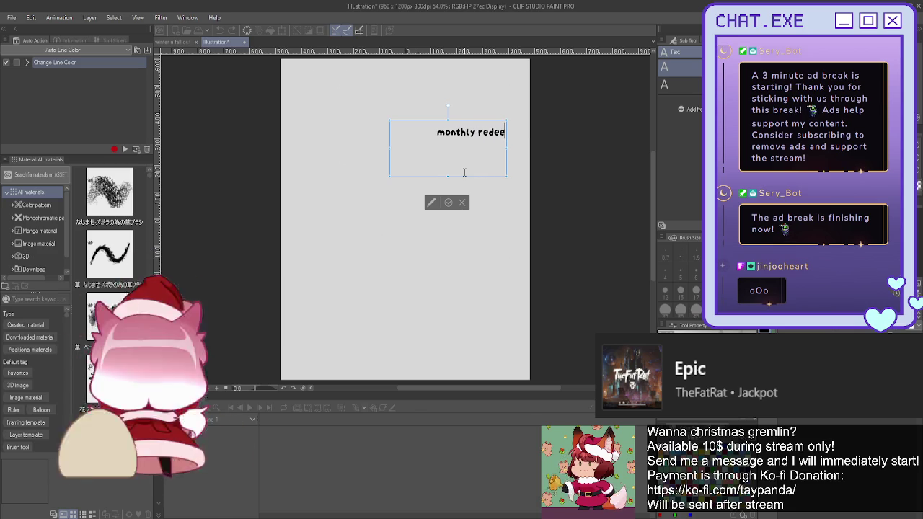
pyautogui.write('m ideas')
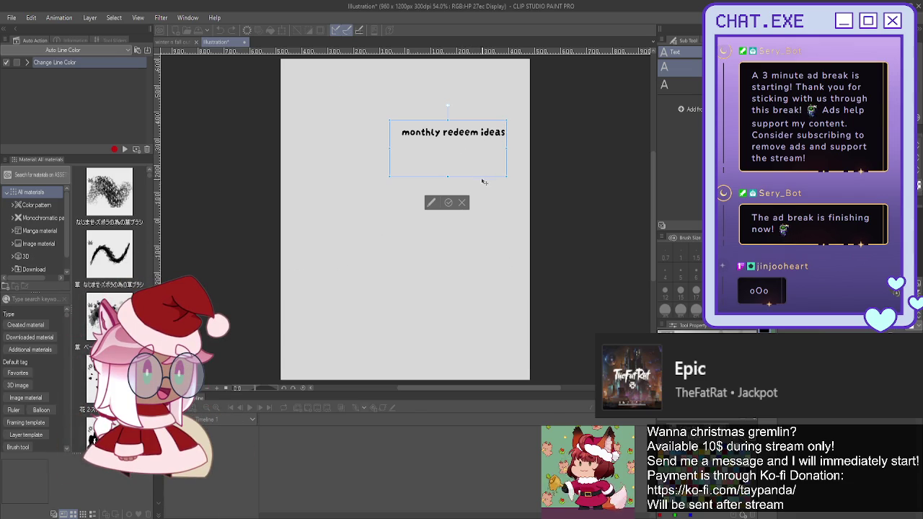
pyautogui.moveTo(460, 148); pyautogui.dragTo(414, 93)
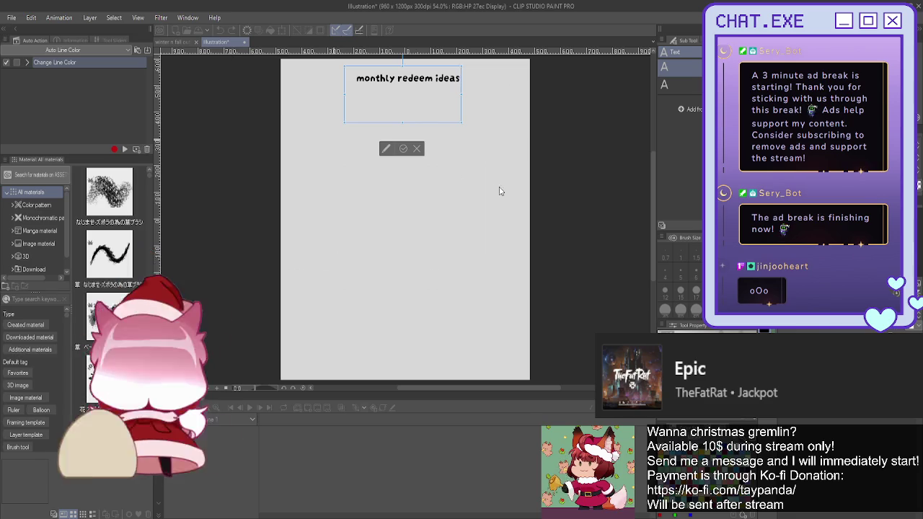
pyautogui.click(402, 150)
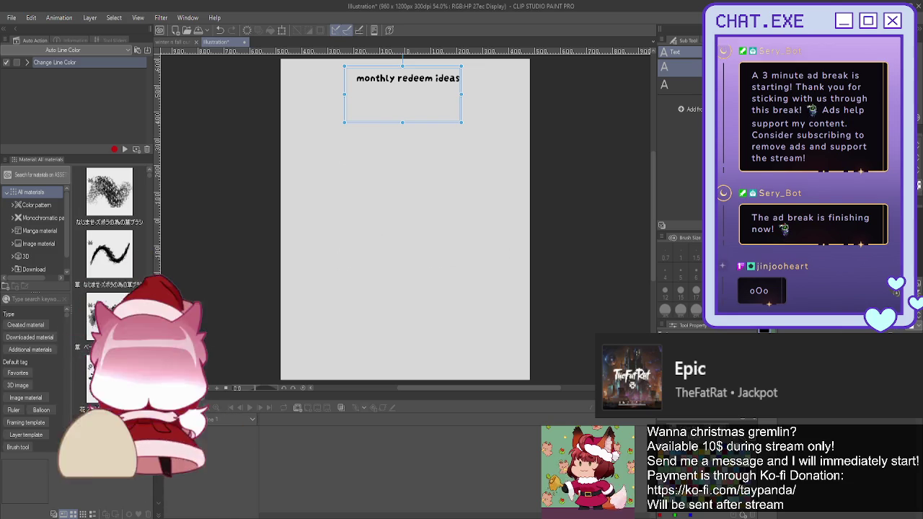
# Leave text editing and choose a pencil brush at size 15 for sketching
pyautogui.press('Escape')
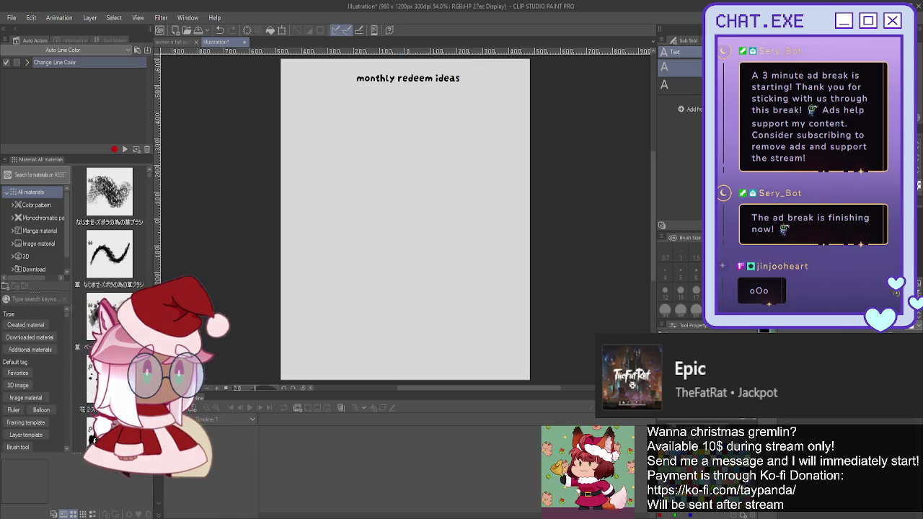
pyautogui.press('p')
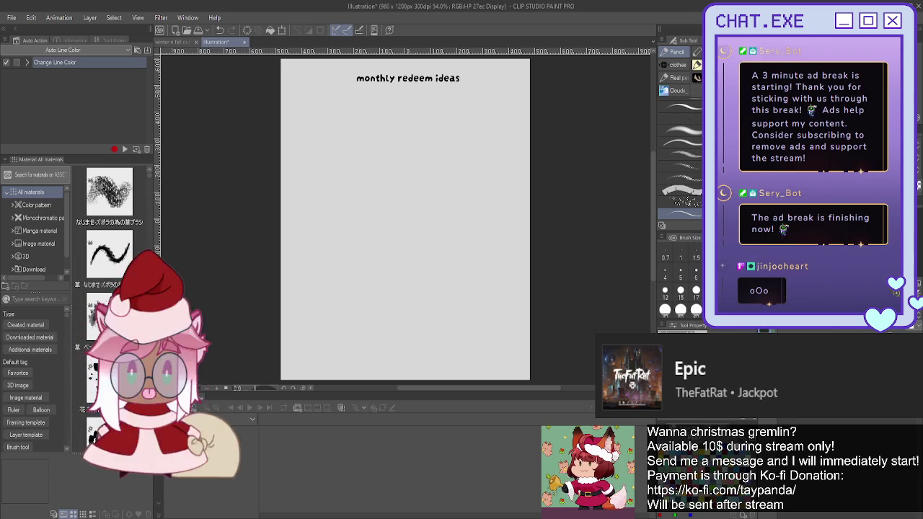
pyautogui.click(682, 131)
# Sketch a small cup outline below the title, then start a rectangle beneath it
pyautogui.moveTo(412, 217); pyautogui.dragTo(511, 236)
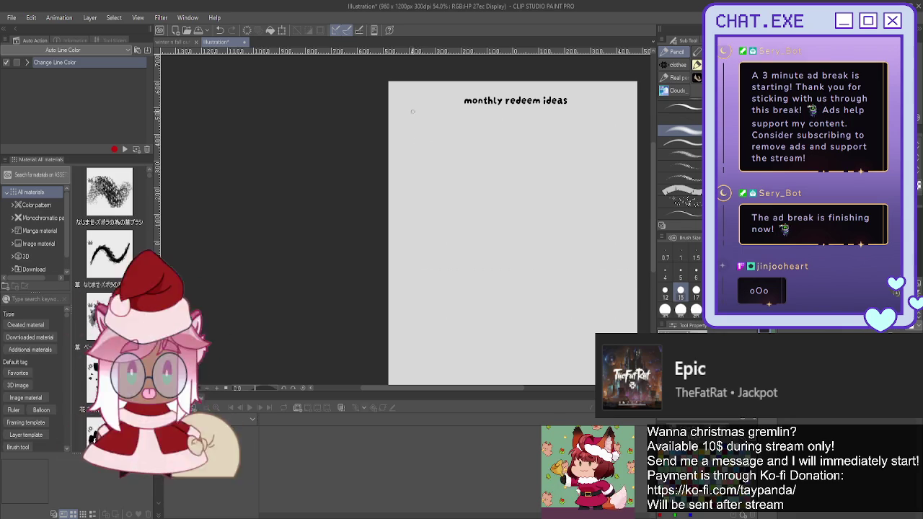
pyautogui.scroll(2, 420, 141)
pyautogui.moveTo(406, 145)
pyautogui.mouseDown()
pyautogui.moveTo(443, 142)
pyautogui.moveTo(410, 177)
pyautogui.moveTo(412, 188)
pyautogui.mouseUp()
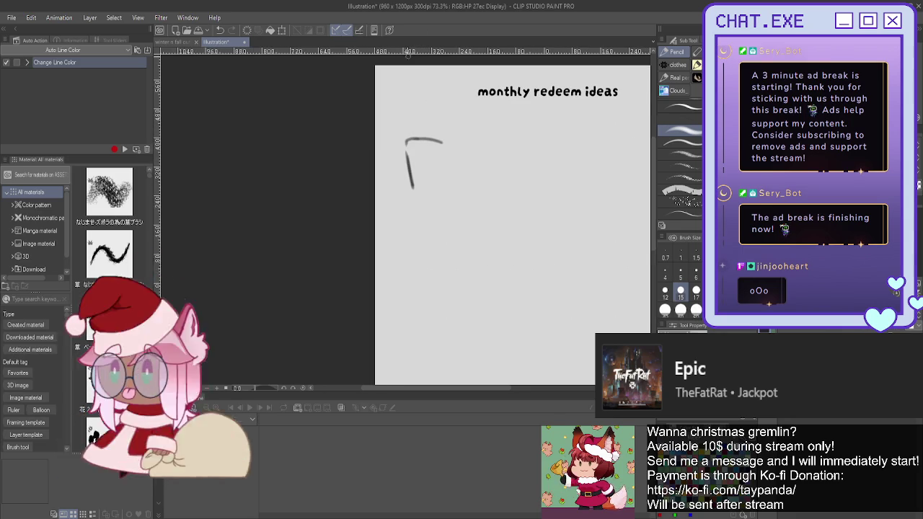
pyautogui.moveTo(442, 144)
pyautogui.mouseDown()
pyautogui.moveTo(441, 183)
pyautogui.moveTo(421, 188)
pyautogui.mouseUp()
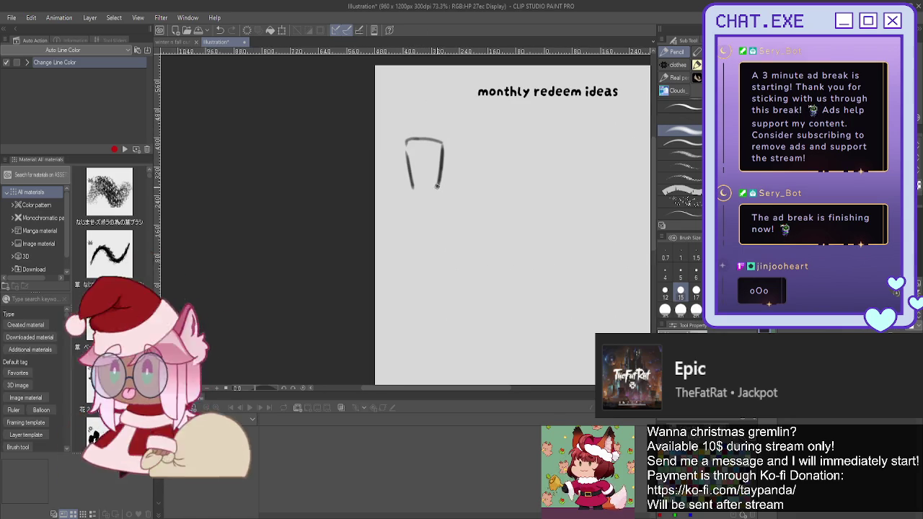
pyautogui.moveTo(410, 120); pyautogui.dragTo(413, 136)
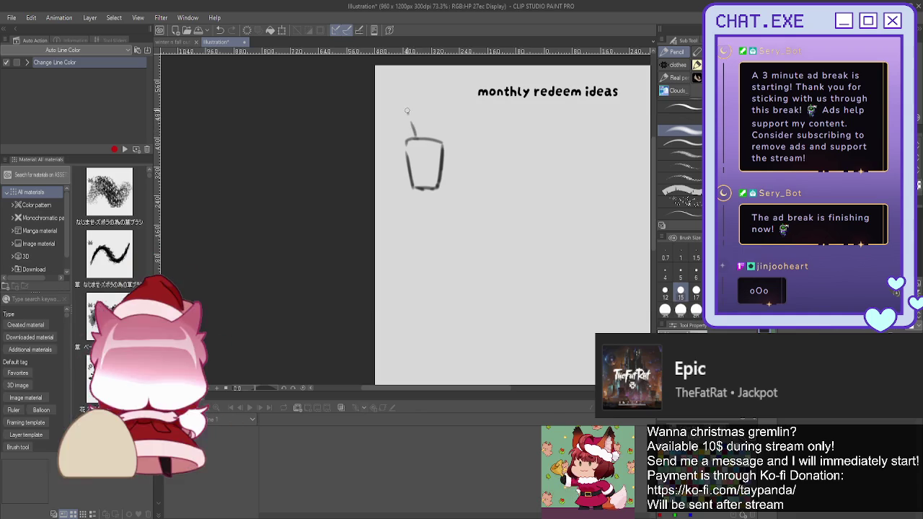
pyautogui.hotkey('ctrl', 'z')
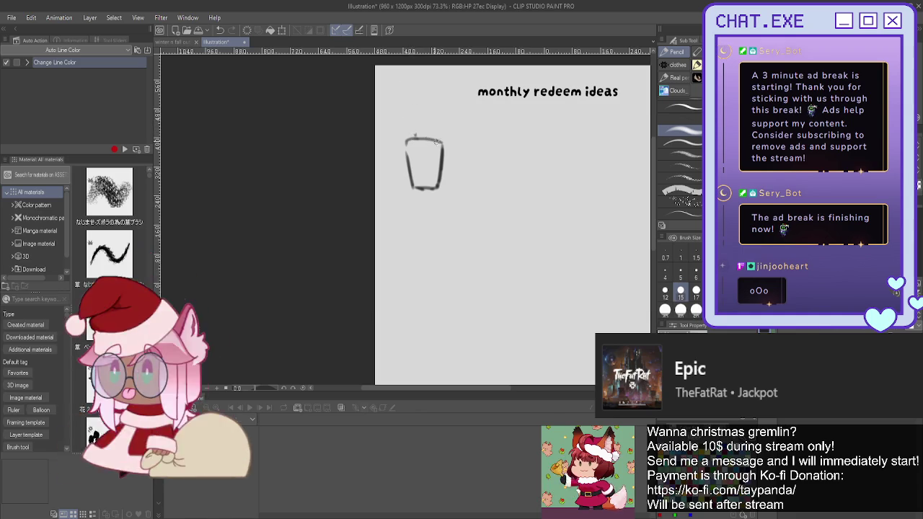
pyautogui.moveTo(407, 141); pyautogui.dragTo(405, 160)
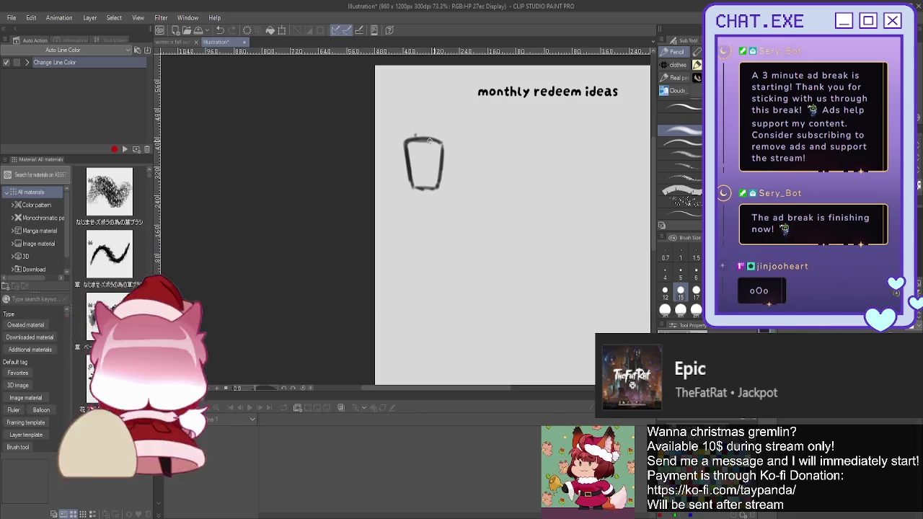
pyautogui.moveTo(432, 187); pyautogui.dragTo(414, 188)
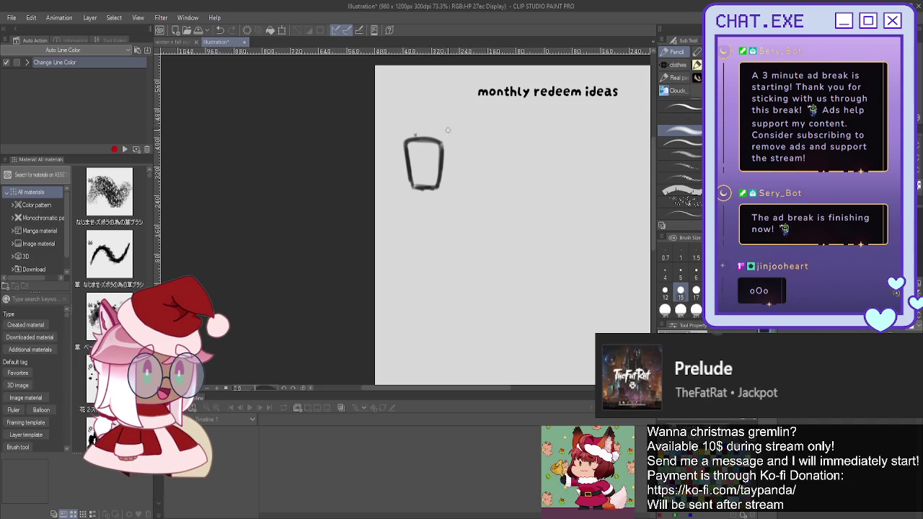
pyautogui.moveTo(415, 206)
pyautogui.mouseDown()
pyautogui.moveTo(437, 296)
pyautogui.moveTo(409, 294)
pyautogui.mouseUp()
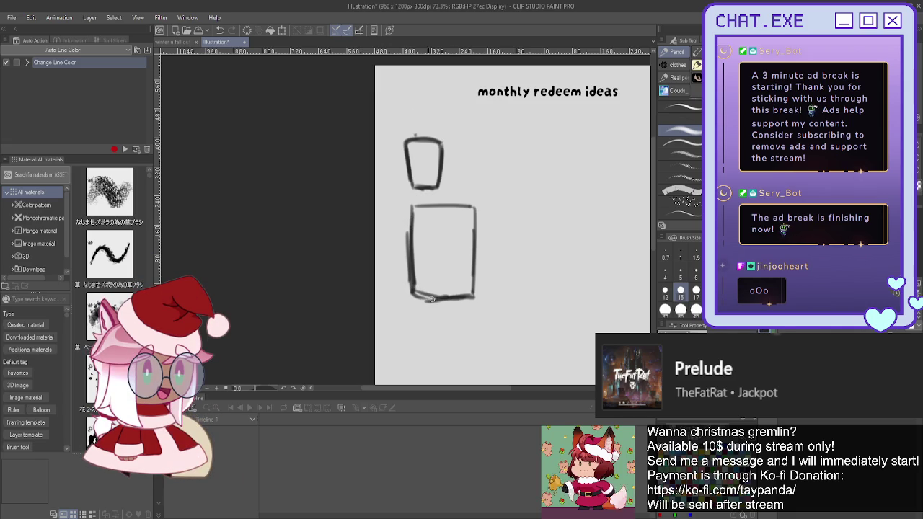
# Finish the lower rectangle's edges and write 'Art' inside it
pyautogui.moveTo(470, 207); pyautogui.dragTo(412, 208)
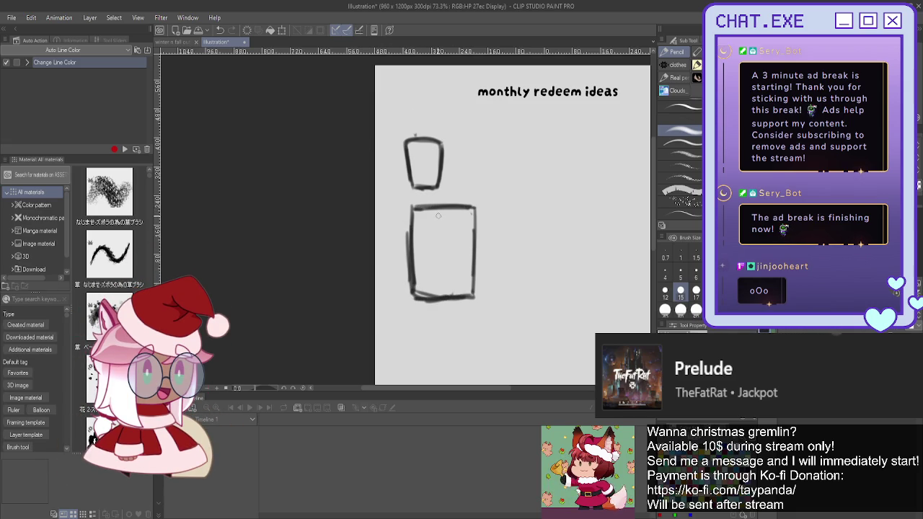
pyautogui.moveTo(475, 210); pyautogui.dragTo(475, 293)
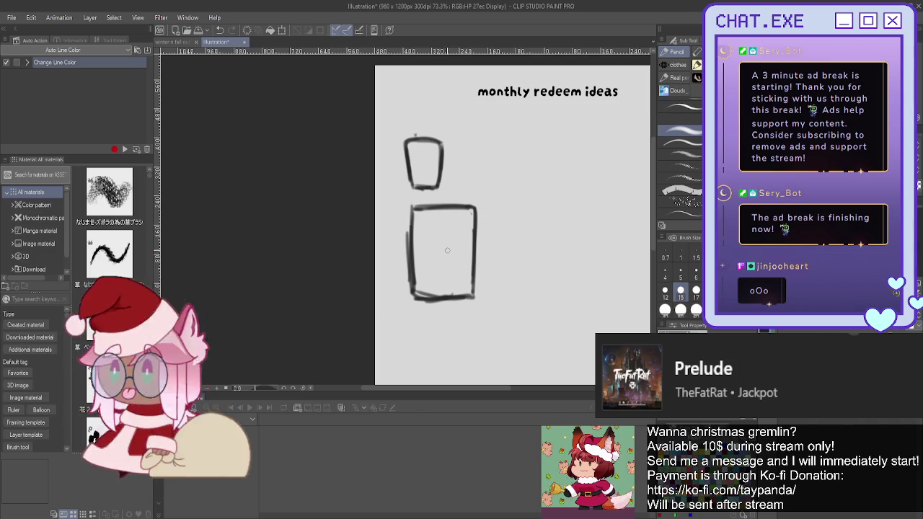
pyautogui.moveTo(433, 248)
pyautogui.mouseDown()
pyautogui.moveTo(447, 242)
pyautogui.moveTo(456, 265)
pyautogui.moveTo(460, 244)
pyautogui.mouseUp()
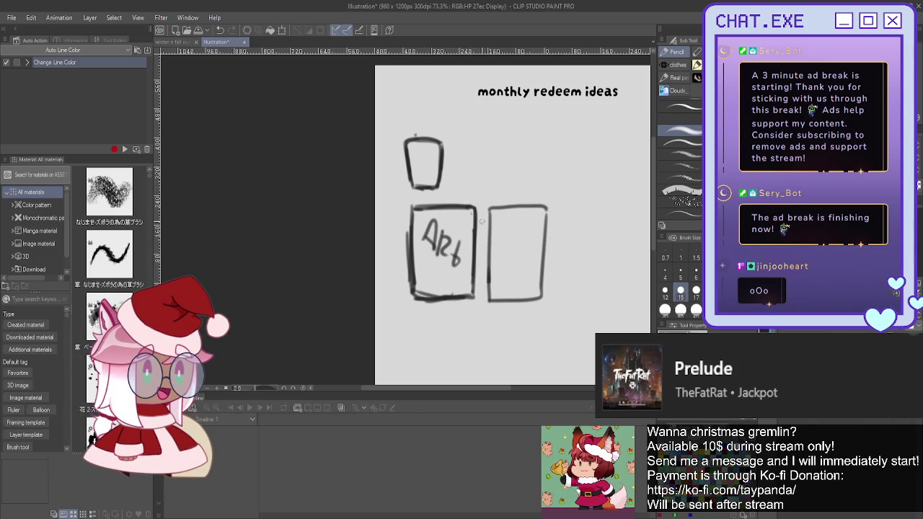
# Draw a box with vertical stripes and a small square to the right
pyautogui.moveTo(507, 218)
pyautogui.mouseDown()
pyautogui.moveTo(507, 253)
pyautogui.moveTo(526, 252)
pyautogui.moveTo(524, 296)
pyautogui.mouseUp()
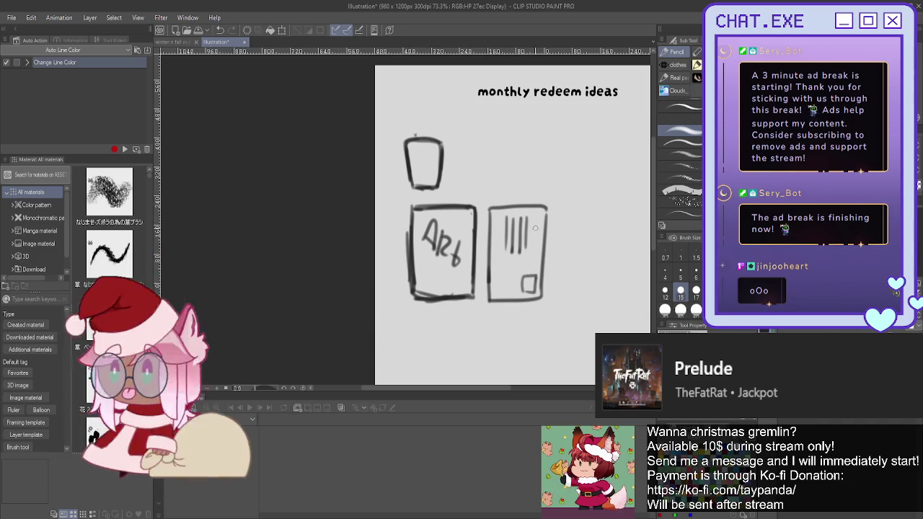
pyautogui.moveTo(536, 216); pyautogui.dragTo(535, 252)
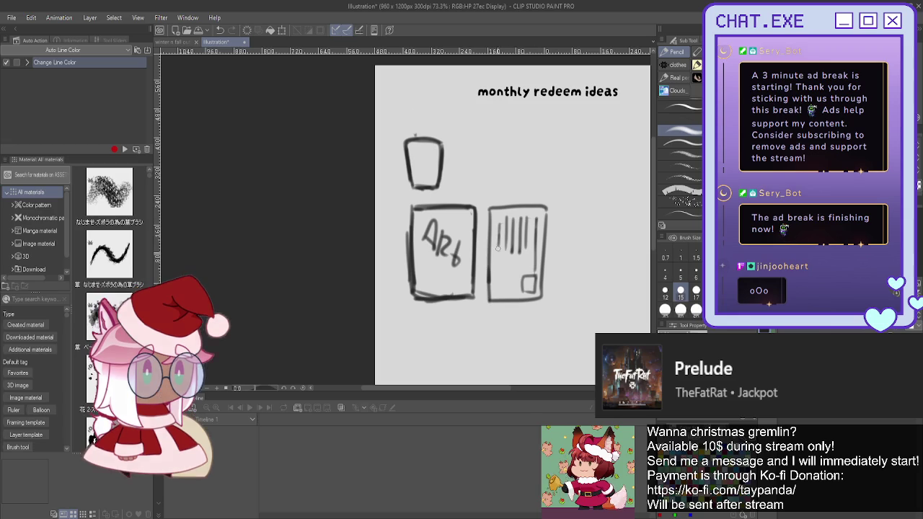
pyautogui.moveTo(501, 290); pyautogui.dragTo(513, 290)
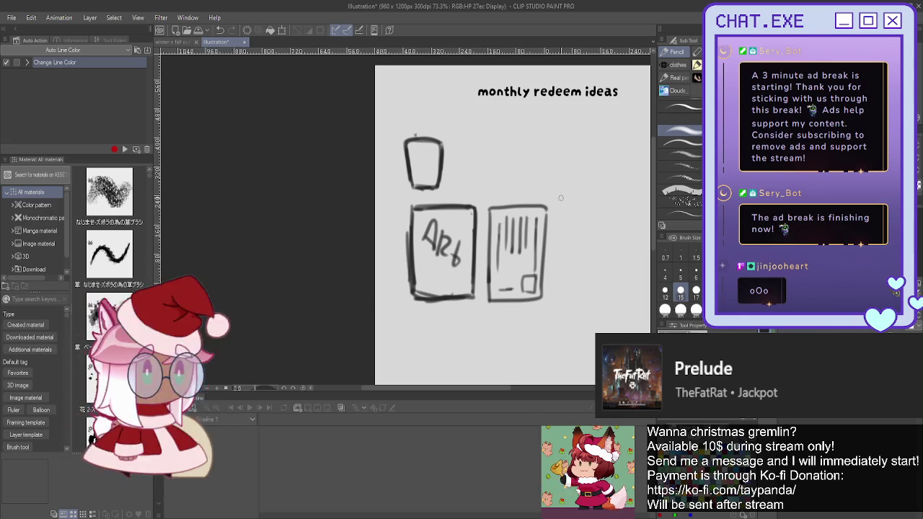
pyautogui.moveTo(603, 215)
pyautogui.mouseDown()
pyautogui.moveTo(609, 300)
pyautogui.moveTo(557, 300)
pyautogui.mouseUp()
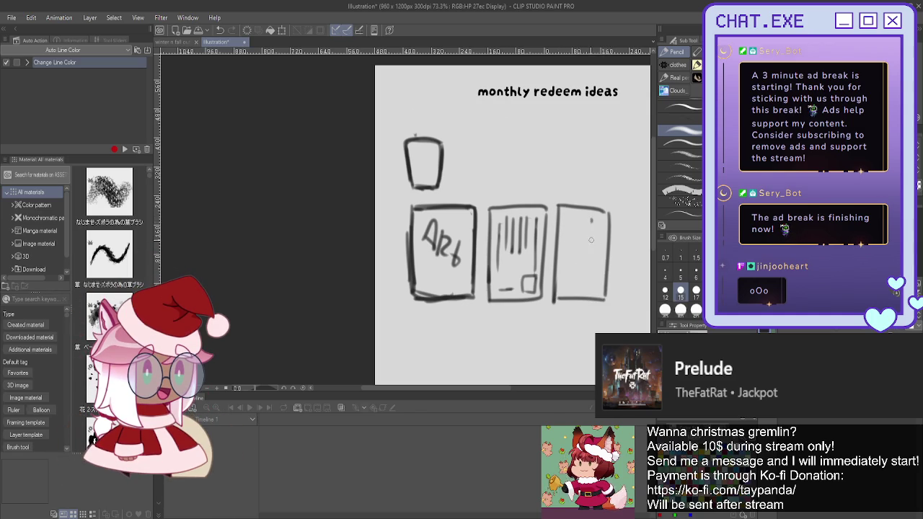
# Draw a squiggly figure and vertical hatching inside the third panel
pyautogui.moveTo(567, 261); pyautogui.dragTo(586, 261)
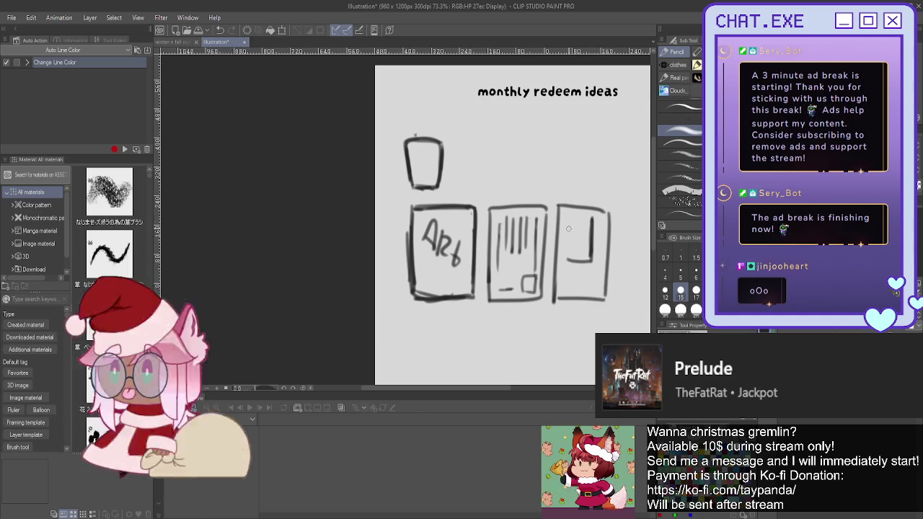
pyautogui.hotkey('ctrl', 'z')
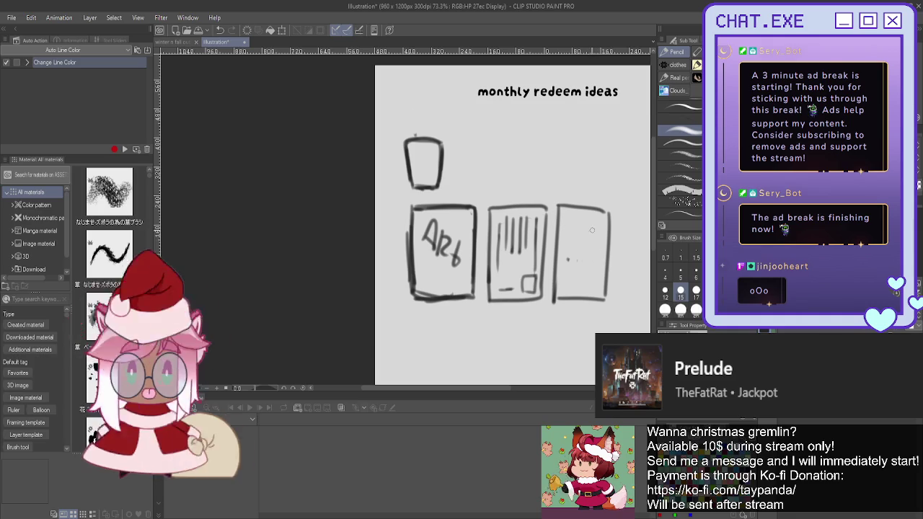
pyautogui.moveTo(598, 221)
pyautogui.mouseDown()
pyautogui.moveTo(603, 245)
pyautogui.moveTo(590, 284)
pyautogui.mouseUp()
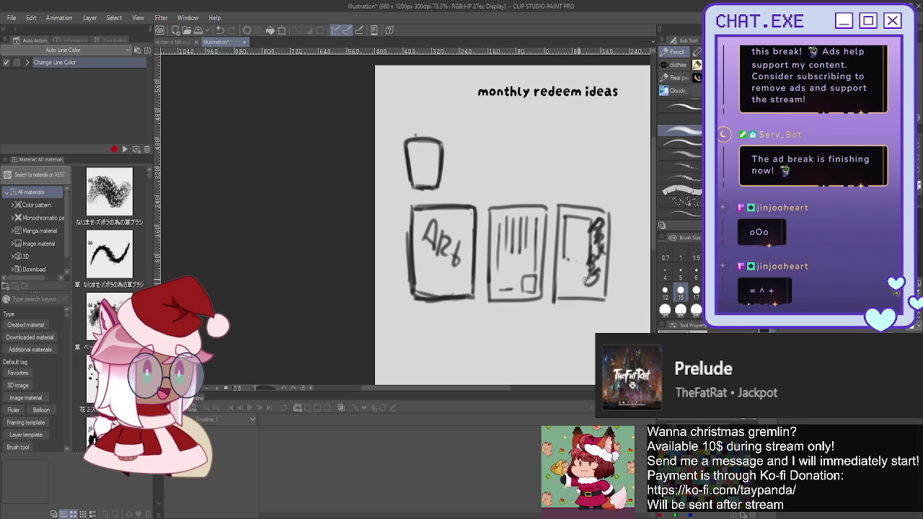
pyautogui.moveTo(563, 280)
pyautogui.mouseDown()
pyautogui.moveTo(577, 283)
pyautogui.moveTo(577, 224)
pyautogui.mouseUp()
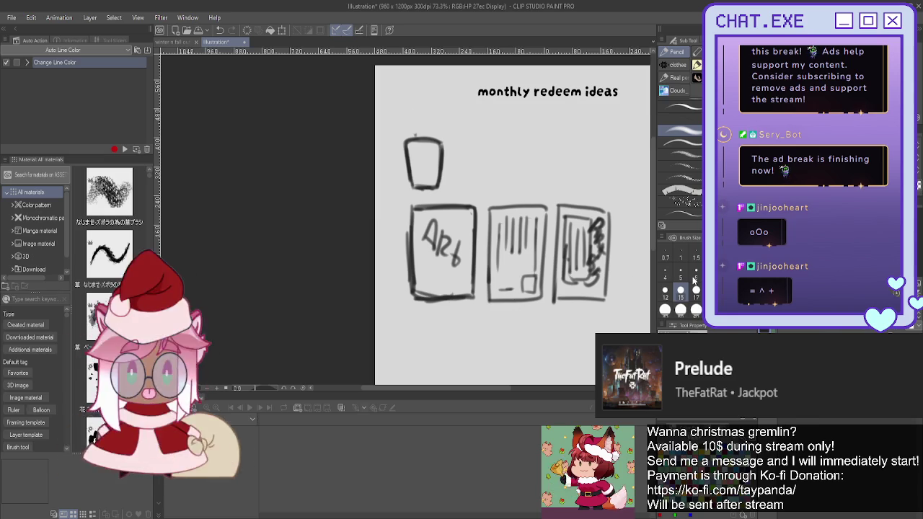
pyautogui.moveTo(514, 305); pyautogui.dragTo(430, 297)
pyautogui.moveTo(520, 134); pyautogui.dragTo(523, 137)
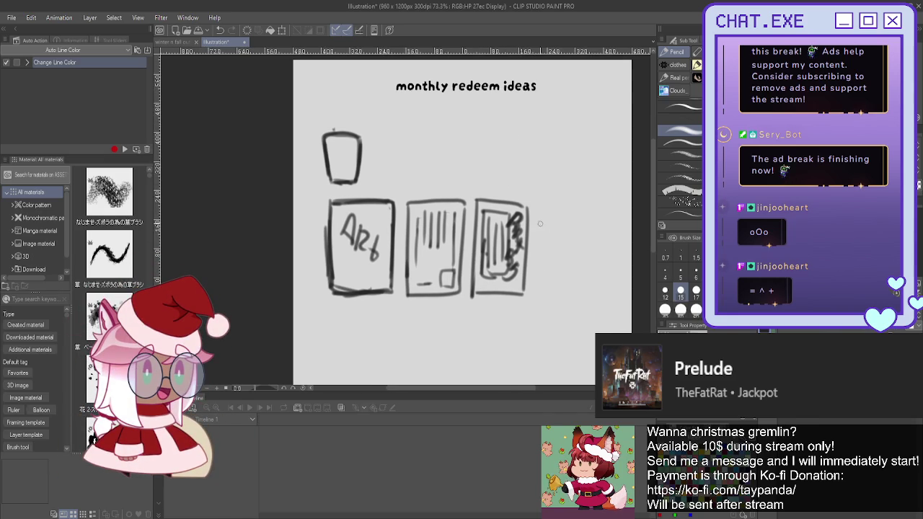
# Outline a fourth striped panel and a tall glass beside the small cup
pyautogui.moveTo(568, 211)
pyautogui.mouseDown()
pyautogui.moveTo(535, 295)
pyautogui.moveTo(577, 281)
pyautogui.mouseUp()
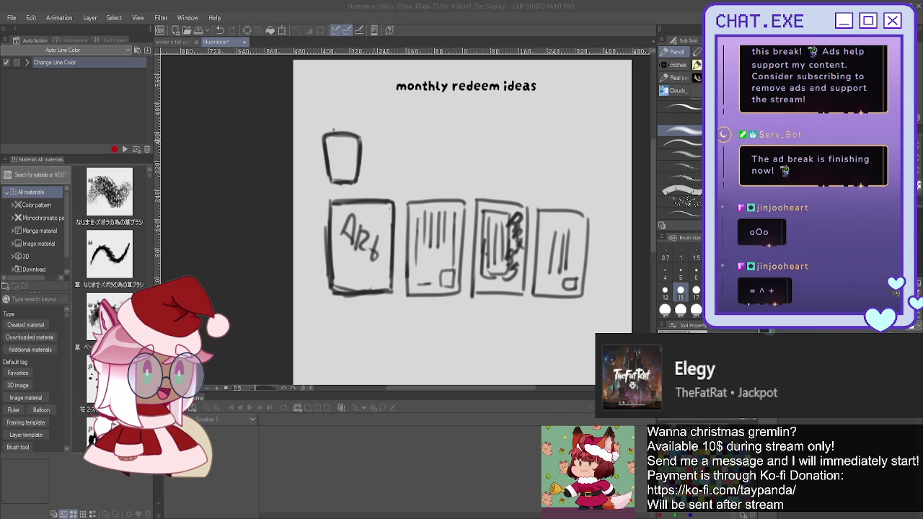
pyautogui.moveTo(373, 122); pyautogui.dragTo(372, 181)
pyautogui.moveTo(372, 121); pyautogui.dragTo(393, 182)
pyautogui.moveTo(372, 133); pyautogui.dragTo(395, 133)
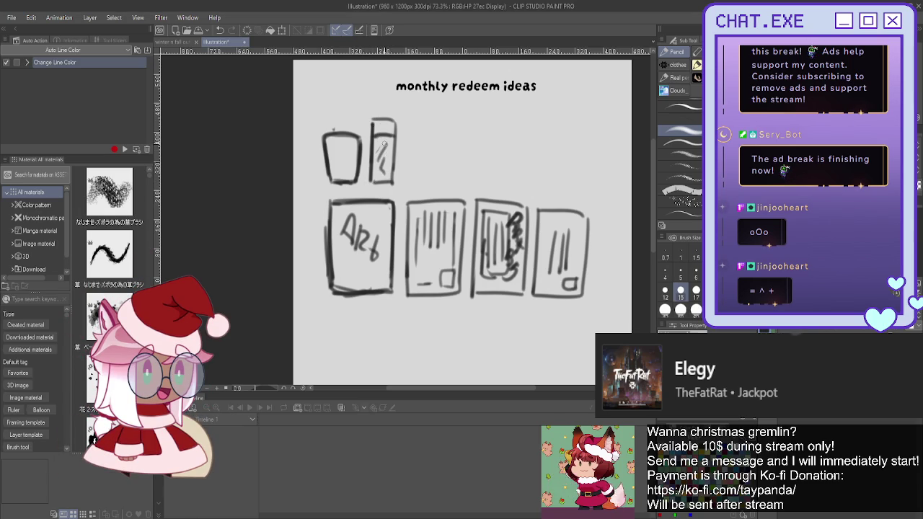
# Add a detail stroke to the tall glass and a bubble dot in the first cup
pyautogui.moveTo(389, 137); pyautogui.dragTo(382, 178)
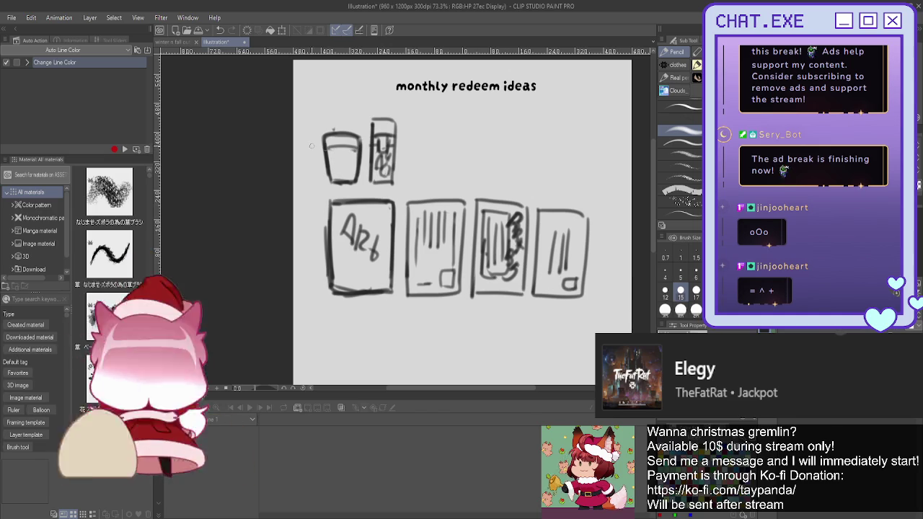
pyautogui.moveTo(341, 156)
pyautogui.mouseDown()
pyautogui.moveTo(347, 165)
pyautogui.moveTo(339, 168)
pyautogui.mouseUp()
pyautogui.hotkey('ctrl', 'z')
pyautogui.click(337, 154)
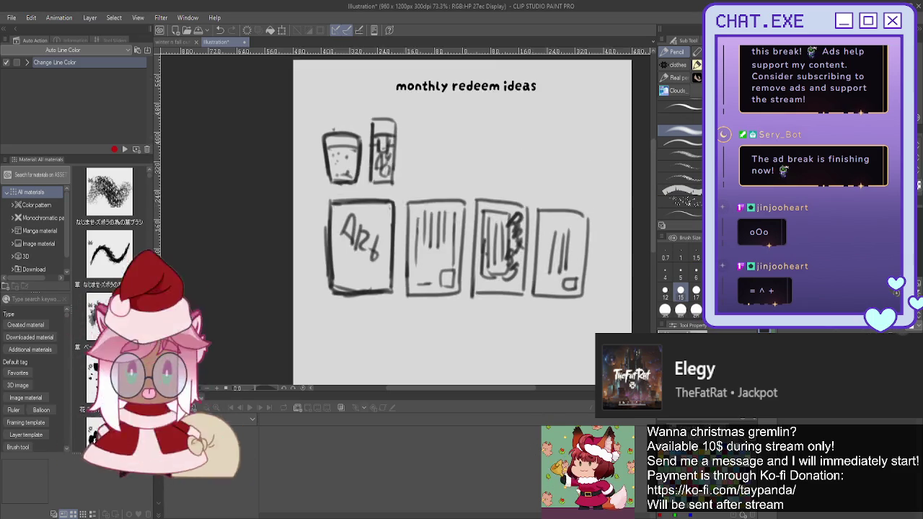
# Outline a handled mug to the right of the glasses
pyautogui.scroll(-2, 462, 216)
pyautogui.moveTo(405, 107)
pyautogui.mouseDown()
pyautogui.moveTo(440, 92)
pyautogui.moveTo(417, 130)
pyautogui.mouseUp()
pyautogui.moveTo(441, 92); pyautogui.dragTo(448, 124)
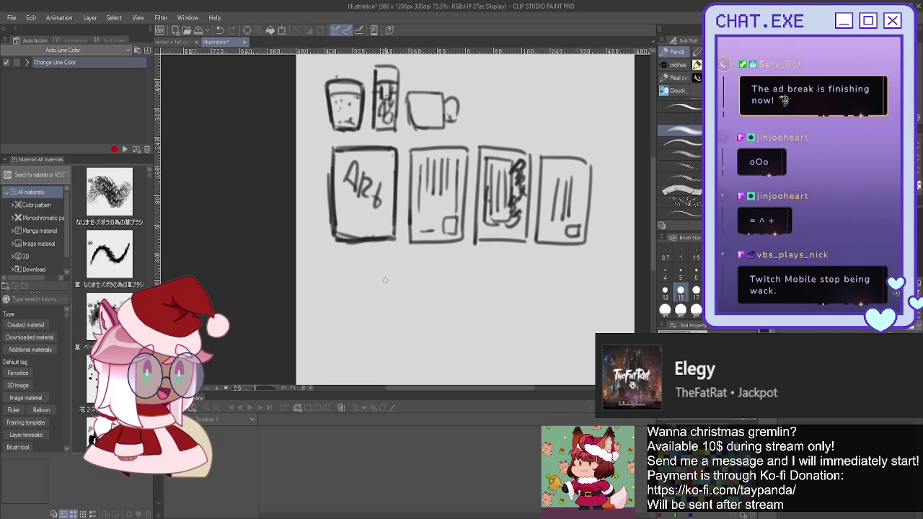
# Sketch a fifth panel below 'Art' with a dividing line, lettering and darkened outline
pyautogui.moveTo(390, 259)
pyautogui.mouseDown()
pyautogui.moveTo(336, 261)
pyautogui.moveTo(388, 327)
pyautogui.mouseUp()
pyautogui.moveTo(335, 262)
pyautogui.mouseDown()
pyautogui.moveTo(332, 337)
pyautogui.moveTo(365, 345)
pyautogui.mouseUp()
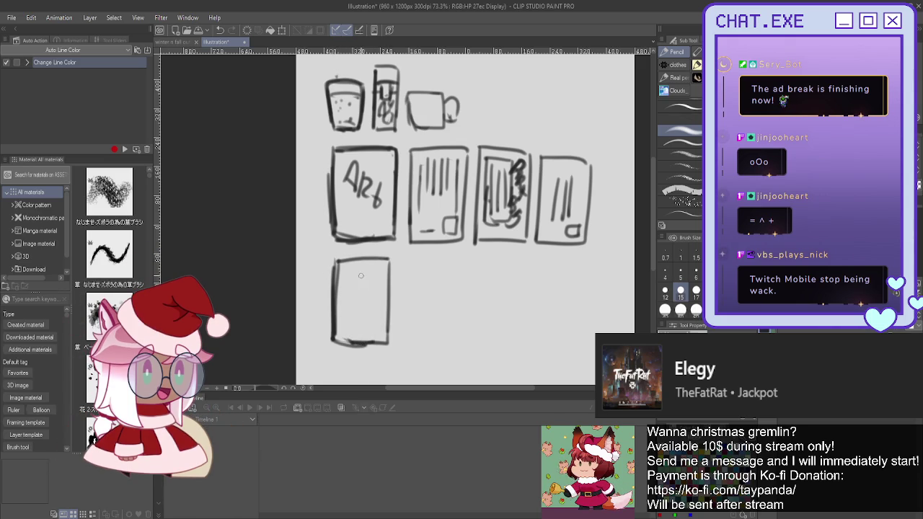
pyautogui.moveTo(380, 303); pyautogui.dragTo(346, 303)
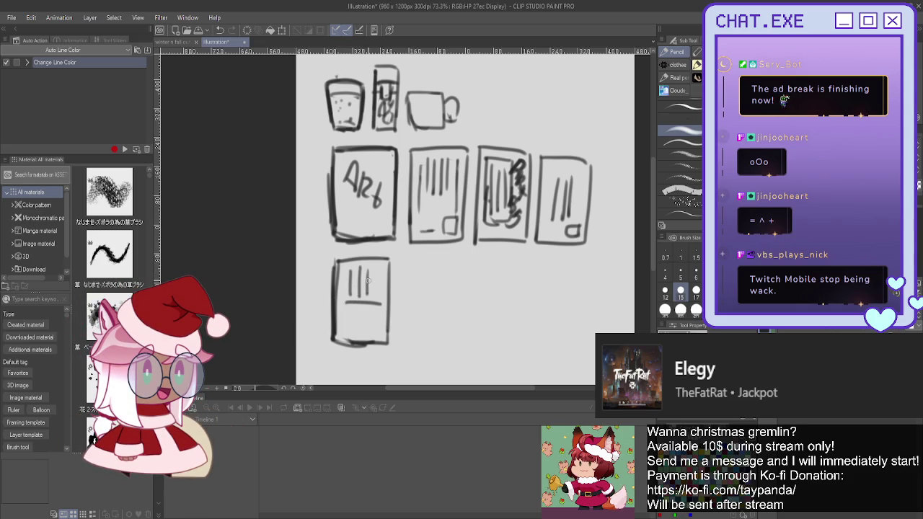
pyautogui.moveTo(367, 283); pyautogui.dragTo(350, 283)
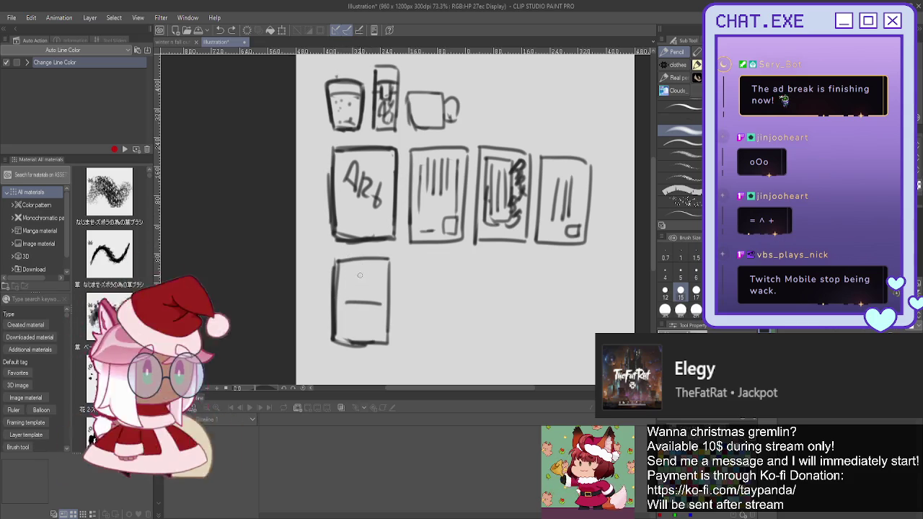
pyautogui.moveTo(364, 281)
pyautogui.mouseDown()
pyautogui.moveTo(357, 291)
pyautogui.moveTo(375, 293)
pyautogui.moveTo(352, 321)
pyautogui.moveTo(377, 326)
pyautogui.mouseUp()
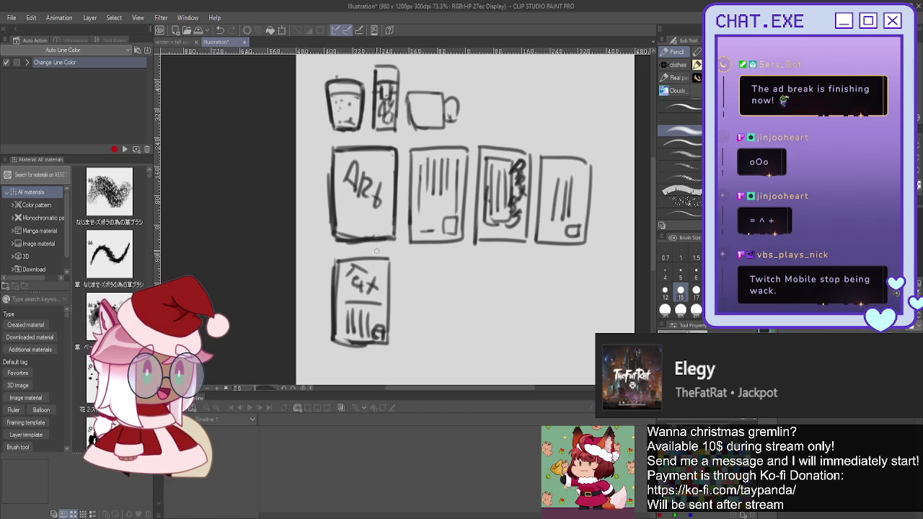
pyautogui.moveTo(335, 257)
pyautogui.mouseDown()
pyautogui.moveTo(333, 297)
pyautogui.moveTo(390, 297)
pyautogui.mouseUp()
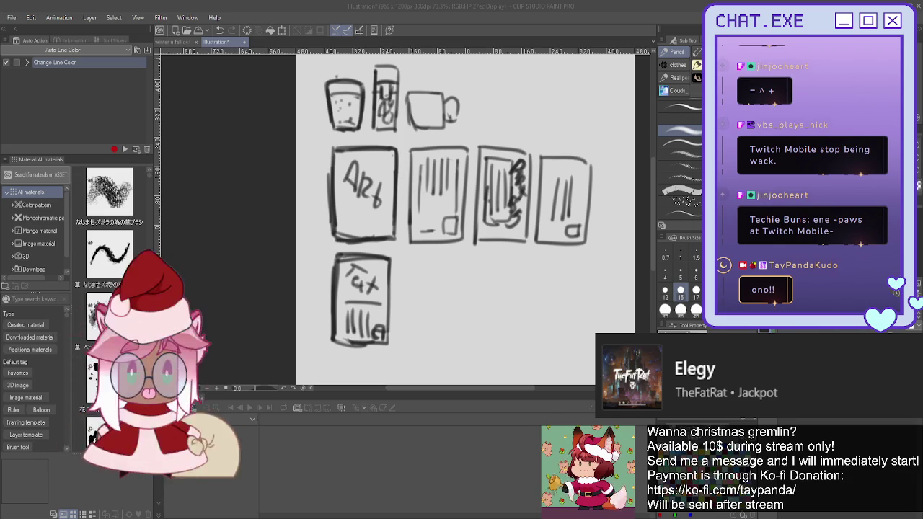
# Draw steam squiggles above the mug and two vertical lines inside the tall glass
pyautogui.hotkey('ctrl', 'z')
pyautogui.scroll(3, 465, 185)
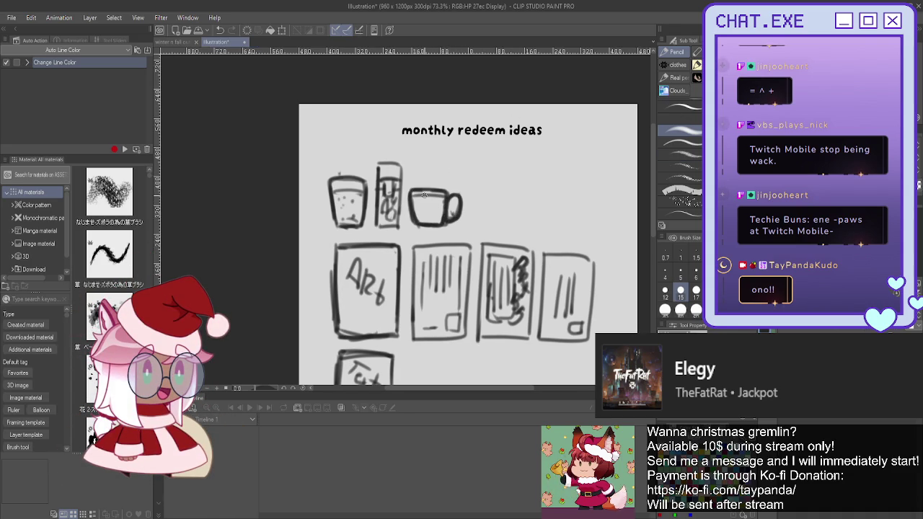
pyautogui.moveTo(434, 166); pyautogui.dragTo(437, 186)
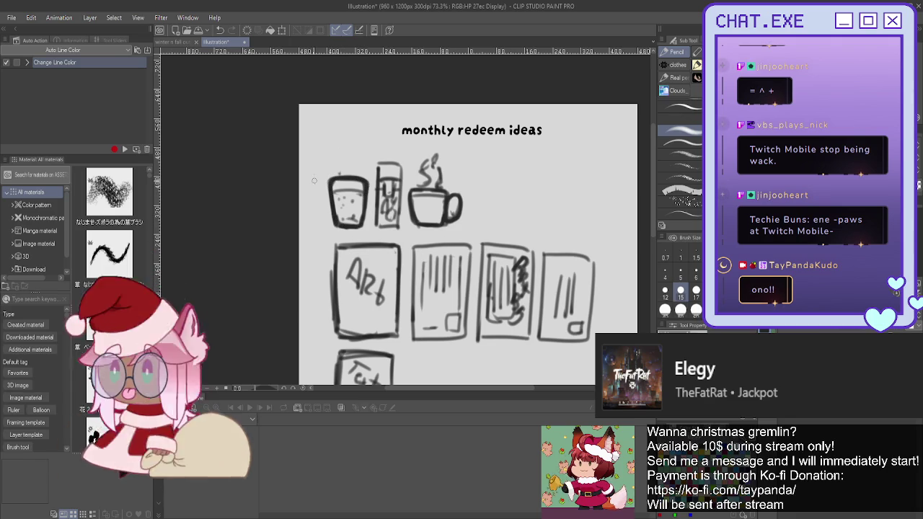
pyautogui.moveTo(378, 164); pyautogui.dragTo(378, 230)
pyautogui.moveTo(401, 168); pyautogui.dragTo(401, 219)
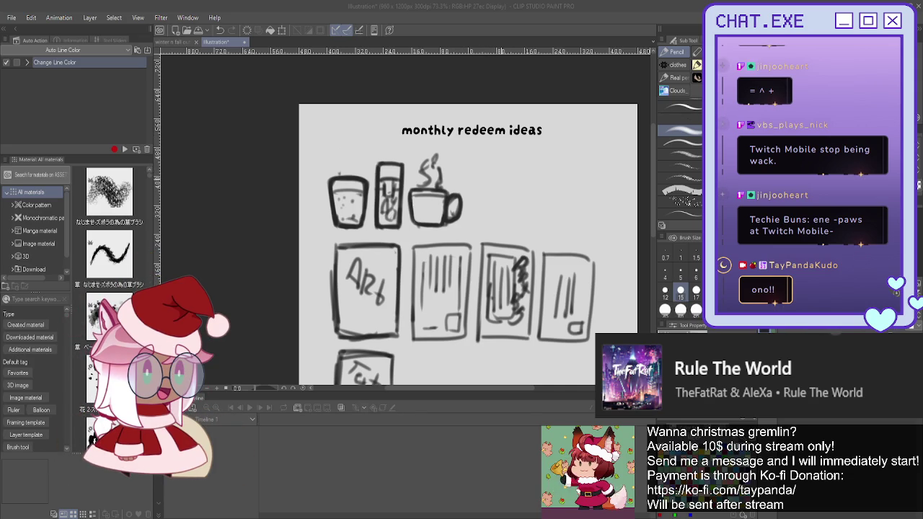
# Sketch a short fourth cup with an inner liquid line right of the mug, erasing a stray handle stroke
pyautogui.moveTo(476, 178); pyautogui.dragTo(499, 178)
pyautogui.scroll(1, 439, 137)
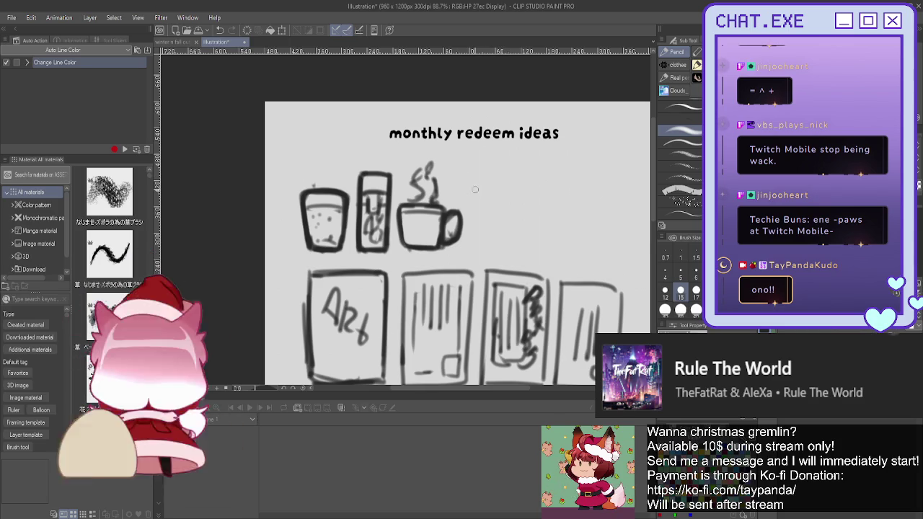
pyautogui.moveTo(515, 207); pyautogui.dragTo(475, 246)
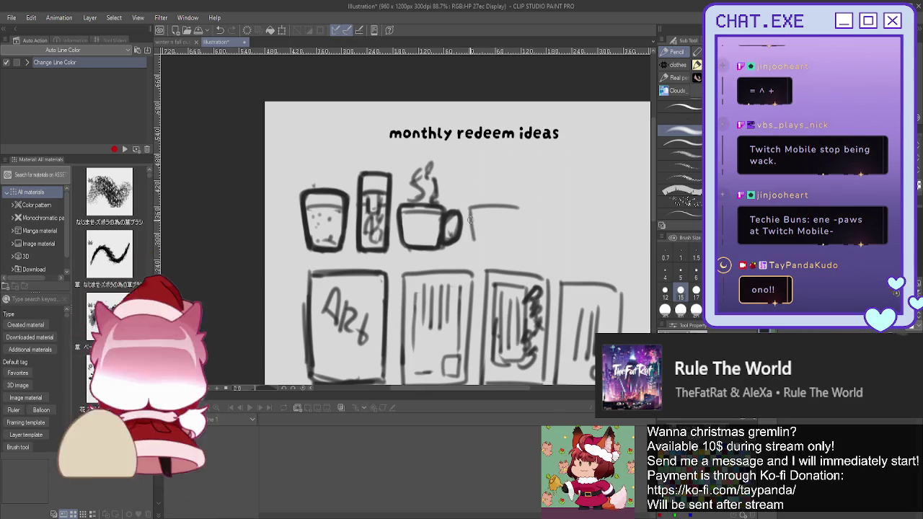
pyautogui.moveTo(516, 209)
pyautogui.mouseDown()
pyautogui.moveTo(514, 249)
pyautogui.moveTo(480, 251)
pyautogui.mouseUp()
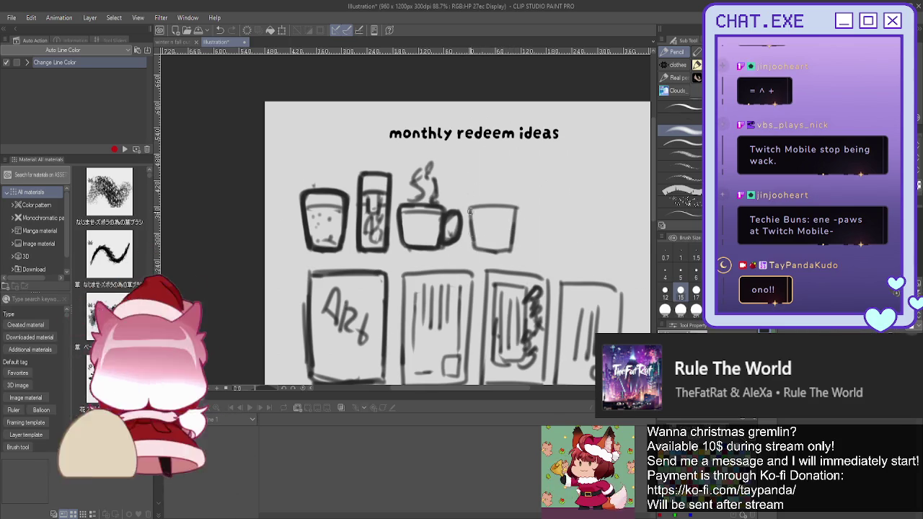
pyautogui.moveTo(516, 226)
pyautogui.mouseDown()
pyautogui.moveTo(496, 207)
pyautogui.moveTo(472, 238)
pyautogui.moveTo(483, 250)
pyautogui.moveTo(501, 251)
pyautogui.moveTo(514, 221)
pyautogui.moveTo(493, 217)
pyautogui.mouseUp()
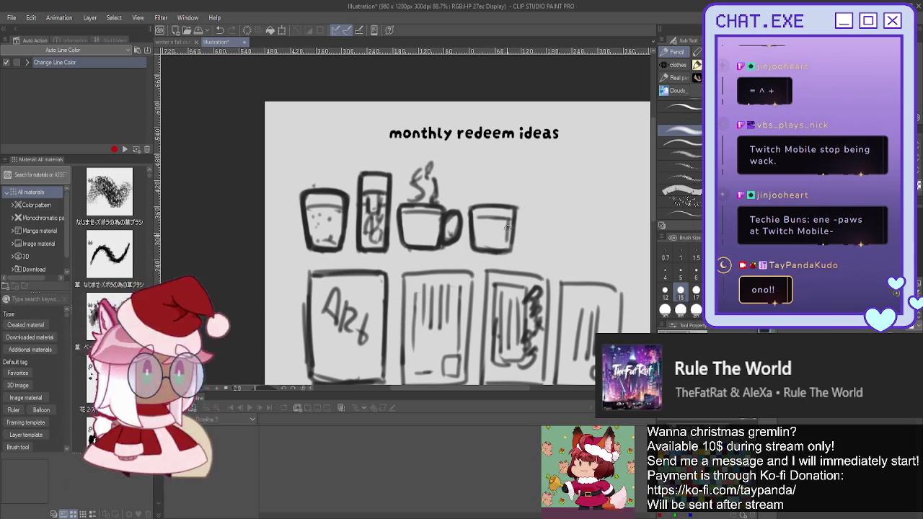
pyautogui.moveTo(478, 219)
pyautogui.mouseDown()
pyautogui.moveTo(480, 248)
pyautogui.moveTo(505, 243)
pyautogui.mouseUp()
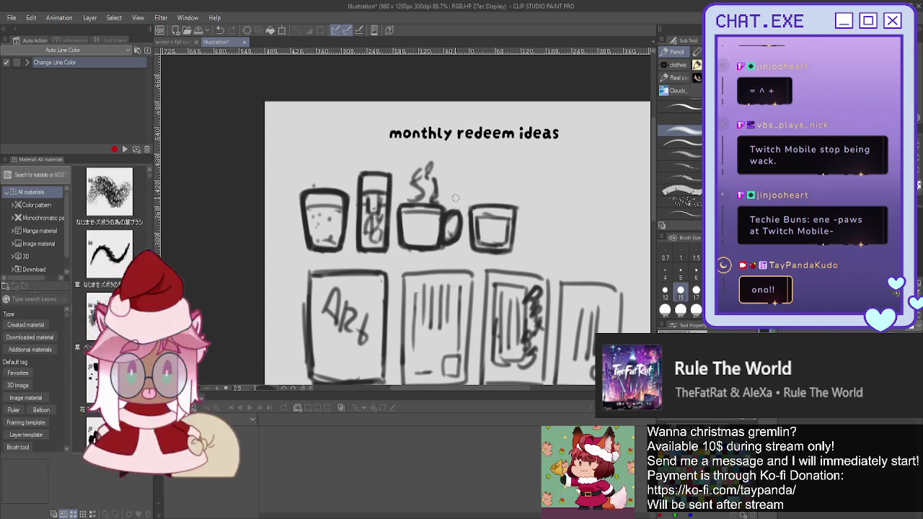
pyautogui.moveTo(454, 204)
pyautogui.mouseDown()
pyautogui.moveTo(452, 243)
pyautogui.moveTo(448, 217)
pyautogui.mouseUp()
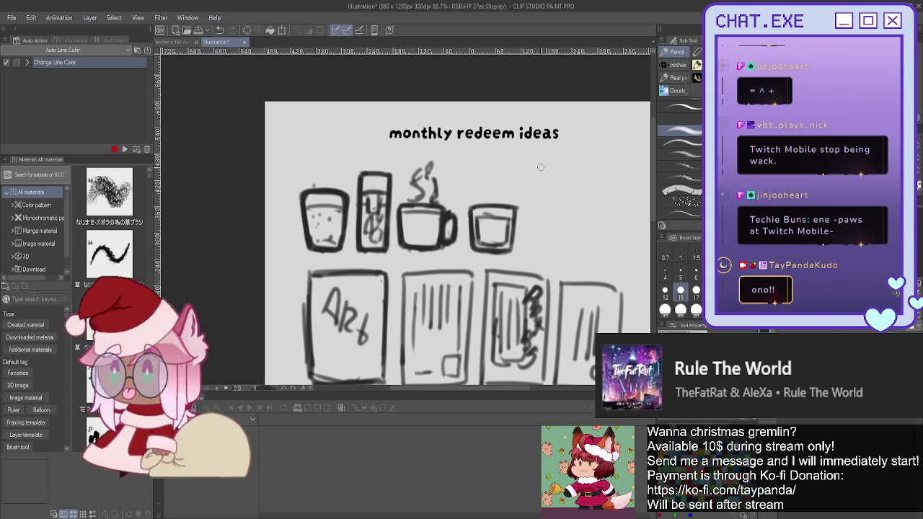
# Draw a fifth drink, a wide handled teacup with a round swirl inside, redoing its handle
pyautogui.moveTo(574, 207)
pyautogui.mouseDown()
pyautogui.moveTo(526, 211)
pyautogui.moveTo(577, 215)
pyautogui.moveTo(560, 252)
pyautogui.moveTo(538, 253)
pyautogui.mouseUp()
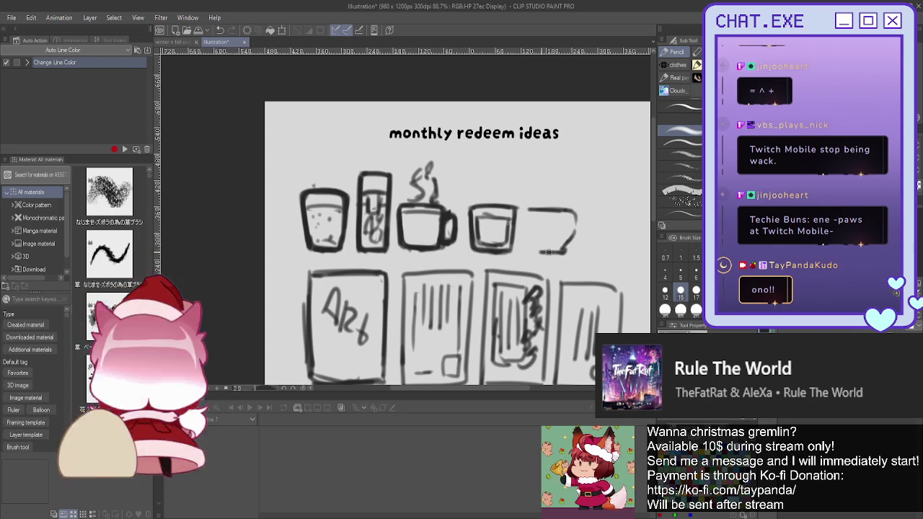
pyautogui.moveTo(525, 217)
pyautogui.mouseDown()
pyautogui.moveTo(530, 240)
pyautogui.moveTo(543, 251)
pyautogui.moveTo(562, 248)
pyautogui.mouseUp()
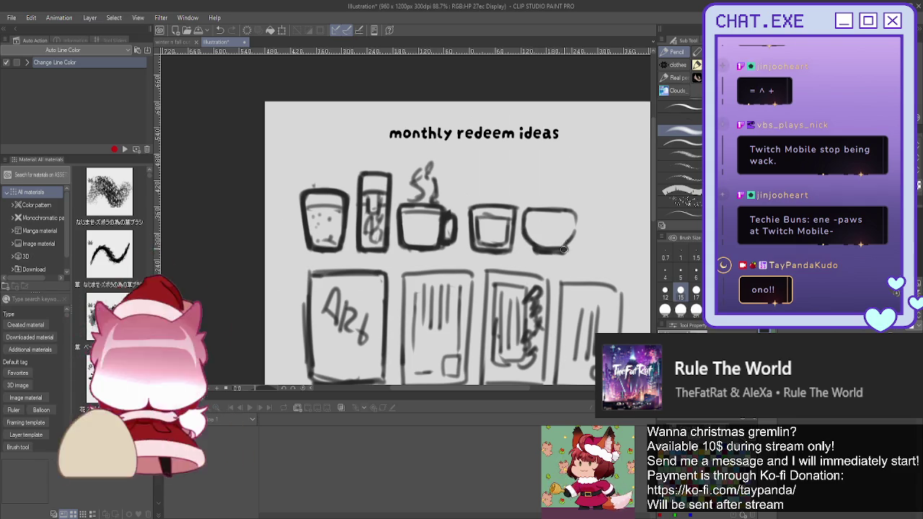
pyautogui.moveTo(575, 215)
pyautogui.mouseDown()
pyautogui.moveTo(582, 246)
pyautogui.moveTo(570, 247)
pyautogui.moveTo(593, 246)
pyautogui.moveTo(572, 248)
pyautogui.mouseUp()
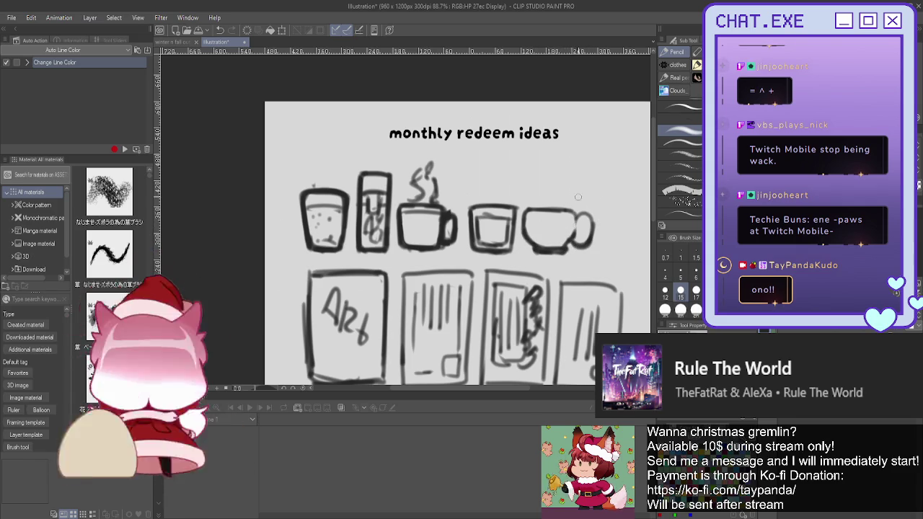
pyautogui.hotkey('ctrl', 'z')
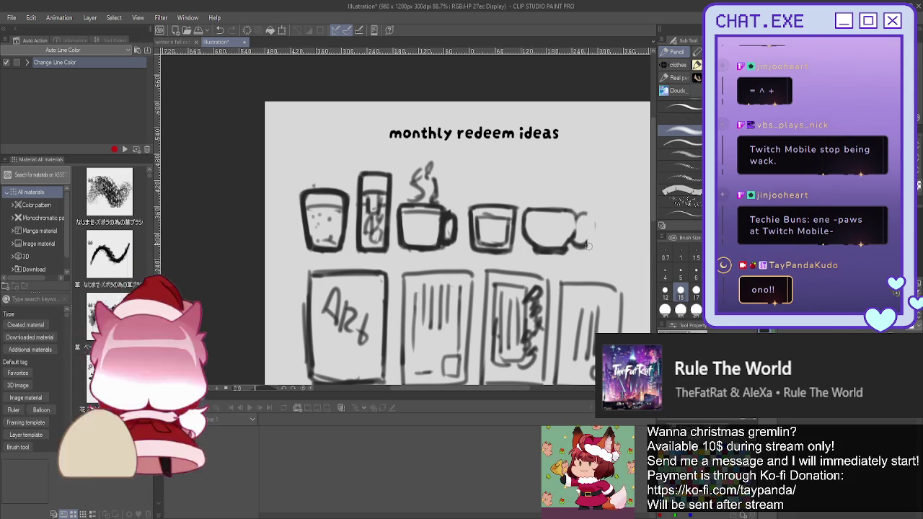
pyautogui.moveTo(585, 227); pyautogui.dragTo(590, 244)
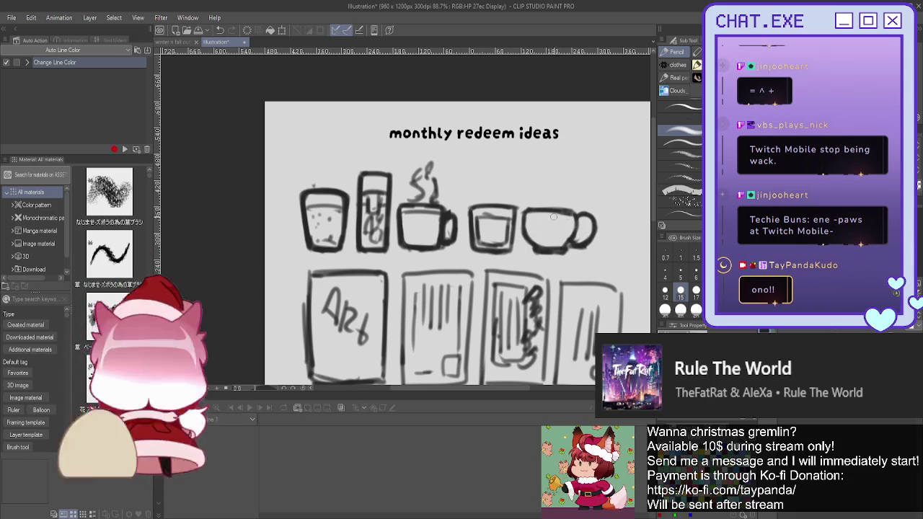
pyautogui.moveTo(557, 219)
pyautogui.mouseDown()
pyautogui.moveTo(549, 241)
pyautogui.moveTo(562, 219)
pyautogui.moveTo(560, 231)
pyautogui.mouseUp()
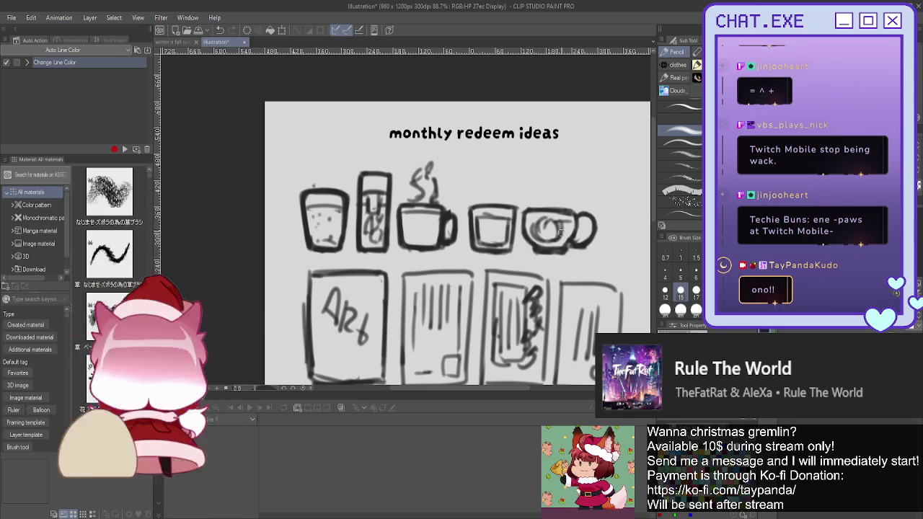
# Zoom to about 100% and pan so the view centres on the cup row
pyautogui.scroll(-2, 560, 232)
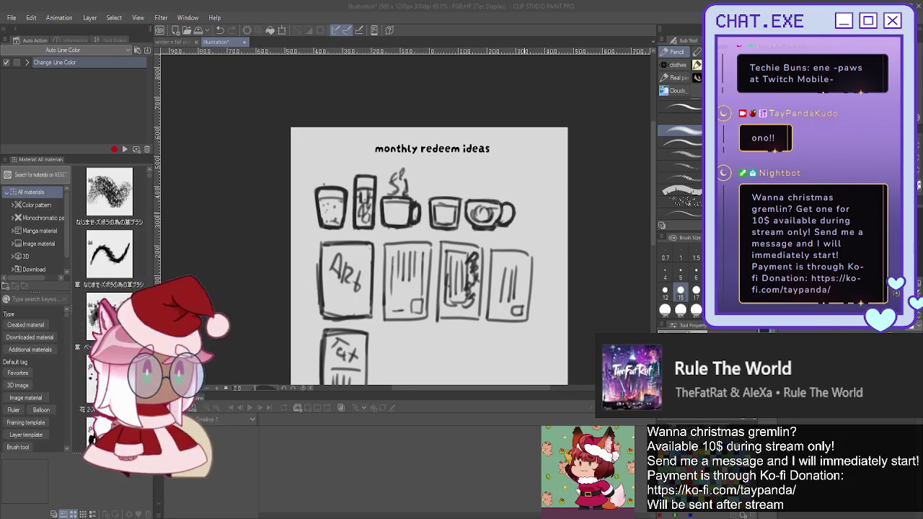
pyautogui.scroll(1, 526, 219)
pyautogui.scroll(1, 526, 219)
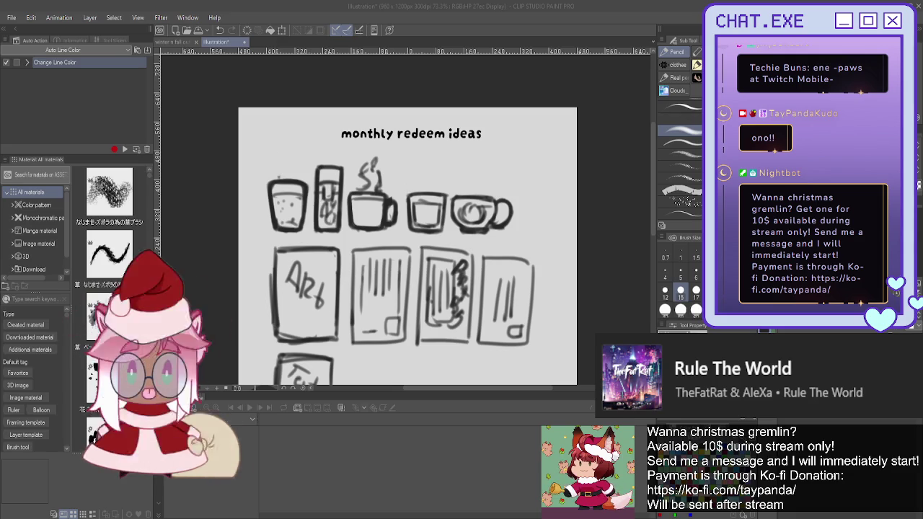
pyautogui.scroll(1, 452, 167)
pyautogui.scroll(-1, 452, 167)
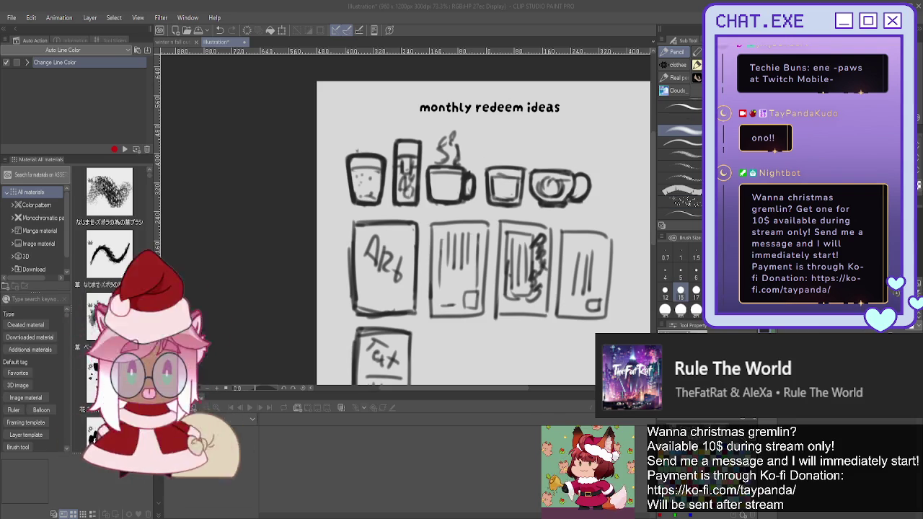
pyautogui.moveTo(483, 231); pyautogui.dragTo(424, 246)
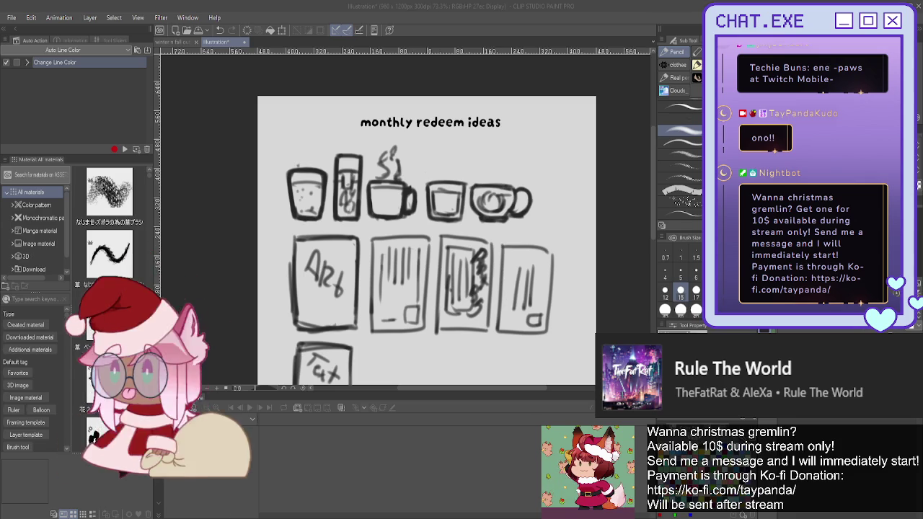
pyautogui.scroll(1, 545, 171)
pyautogui.scroll(1, 544, 170)
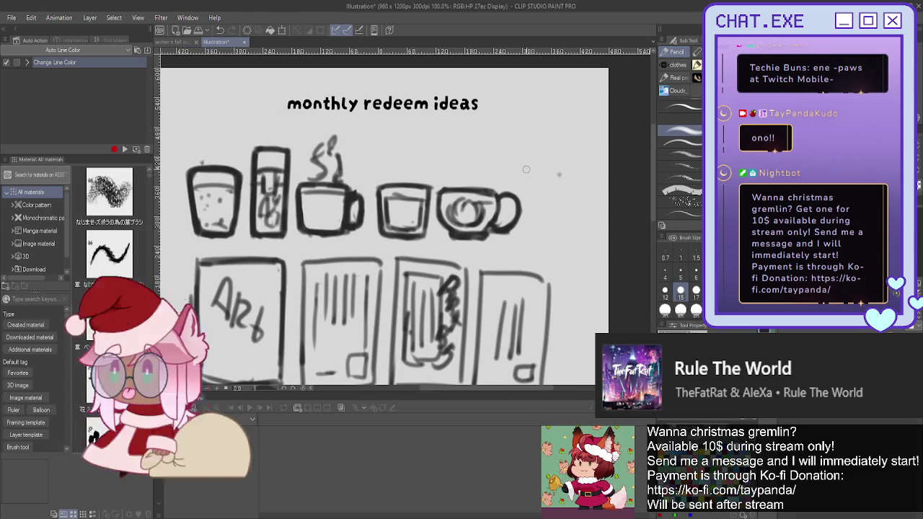
# Draw a lidded takeaway cup with horizontal stripes as the sixth drink, then zoom out
pyautogui.moveTo(522, 174)
pyautogui.mouseDown()
pyautogui.moveTo(577, 174)
pyautogui.moveTo(518, 188)
pyautogui.mouseUp()
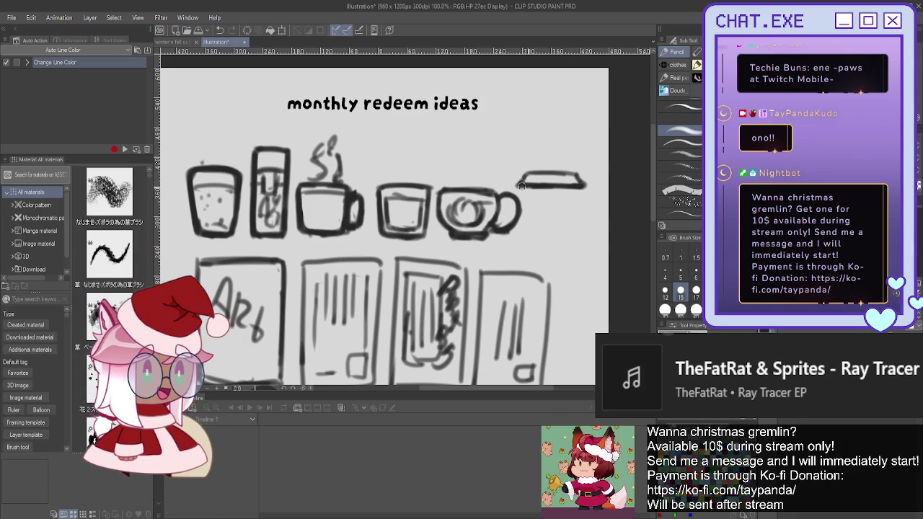
pyautogui.moveTo(577, 192); pyautogui.dragTo(573, 224)
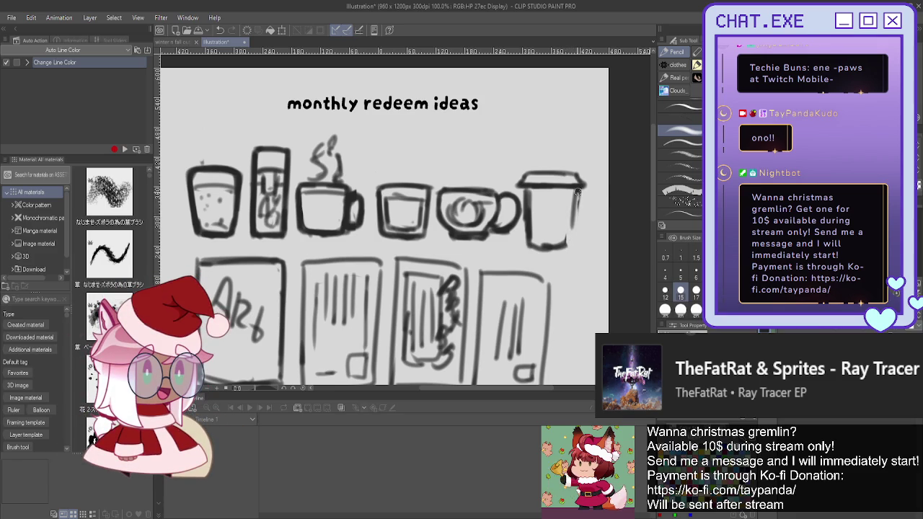
pyautogui.moveTo(528, 189); pyautogui.dragTo(531, 238)
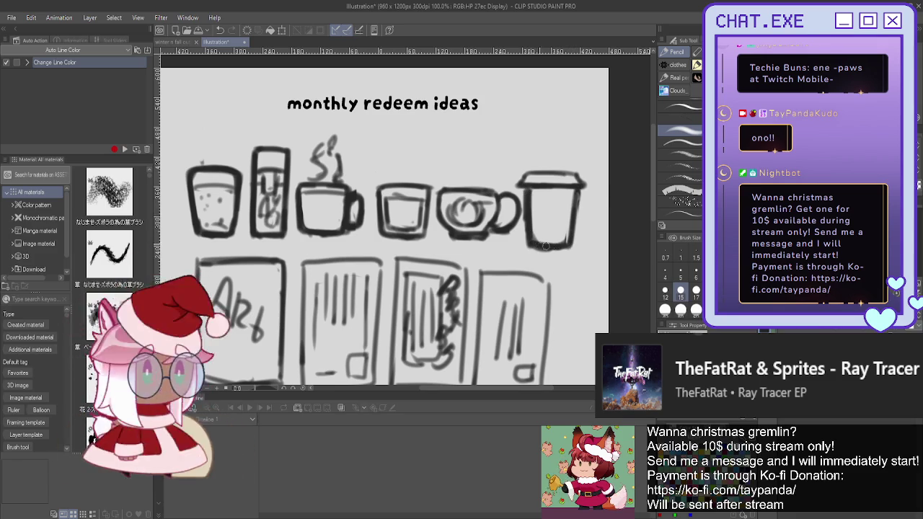
pyautogui.moveTo(577, 188); pyautogui.dragTo(572, 237)
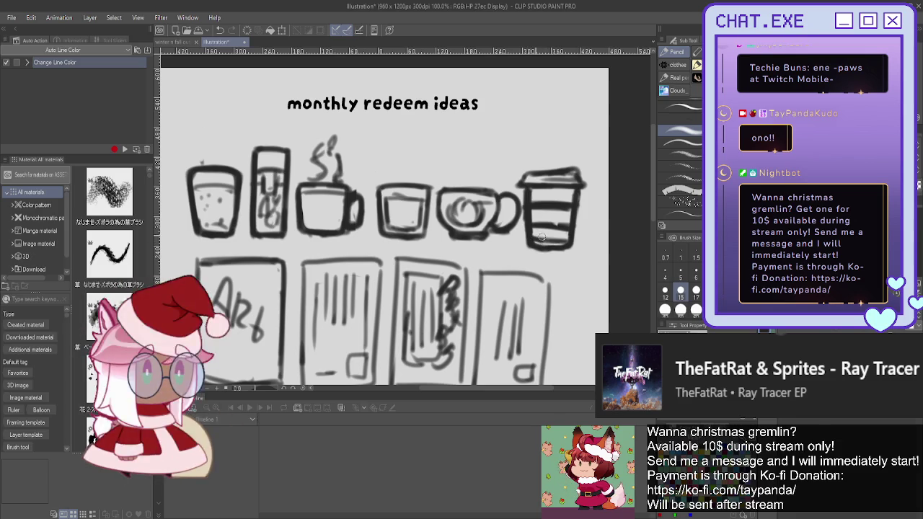
pyautogui.hotkey('ctrl', '-')
pyautogui.hotkey('ctrl', '-')
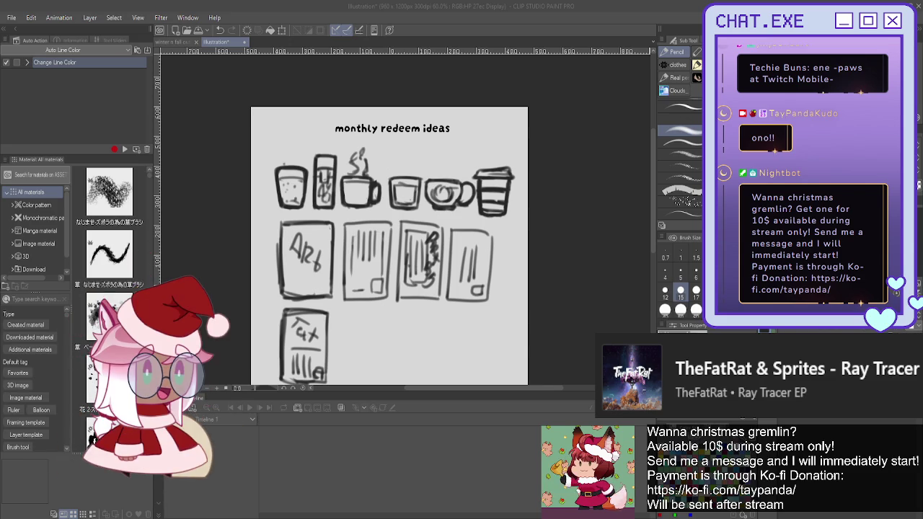
# Pan and zoom out so the whole page, including the cups, panels and Tax panel, is visible
pyautogui.moveTo(389, 246)
pyautogui.mouseDown()
pyautogui.moveTo(468, 172)
pyautogui.moveTo(485, 191)
pyautogui.mouseUp()
pyautogui.scroll(-1, 432, 167)
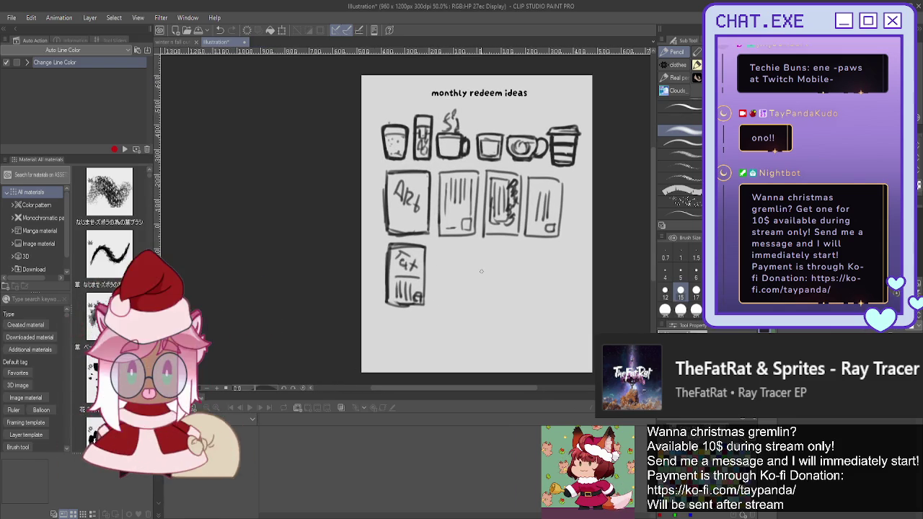
# Beside the Tax panel, write the underlined 'Types of drinks' heading with flower tea and Cold brew Tea
pyautogui.scroll(1, 516, 249)
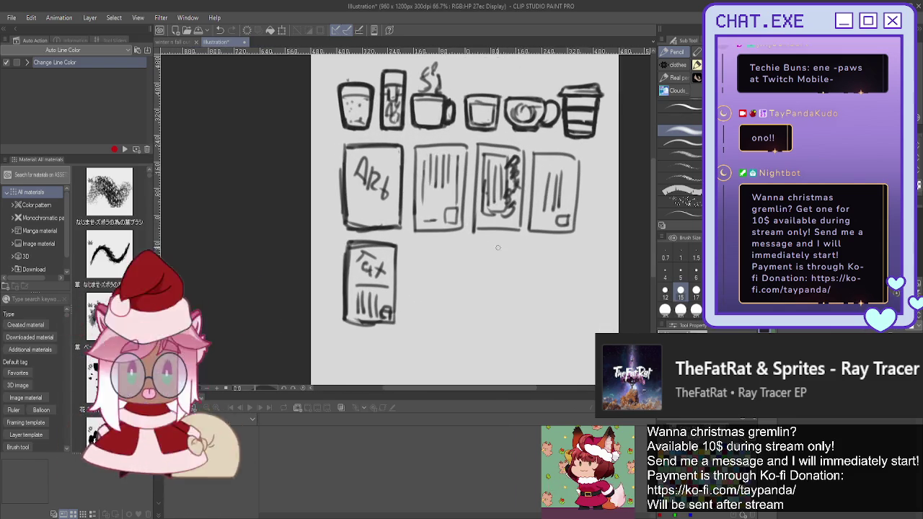
pyautogui.moveTo(506, 247)
pyautogui.mouseDown()
pyautogui.moveTo(488, 247)
pyautogui.moveTo(508, 264)
pyautogui.moveTo(535, 261)
pyautogui.mouseUp()
pyautogui.moveTo(541, 247)
pyautogui.mouseDown()
pyautogui.moveTo(536, 272)
pyautogui.moveTo(561, 264)
pyautogui.moveTo(601, 269)
pyautogui.moveTo(473, 273)
pyautogui.moveTo(479, 289)
pyautogui.mouseUp()
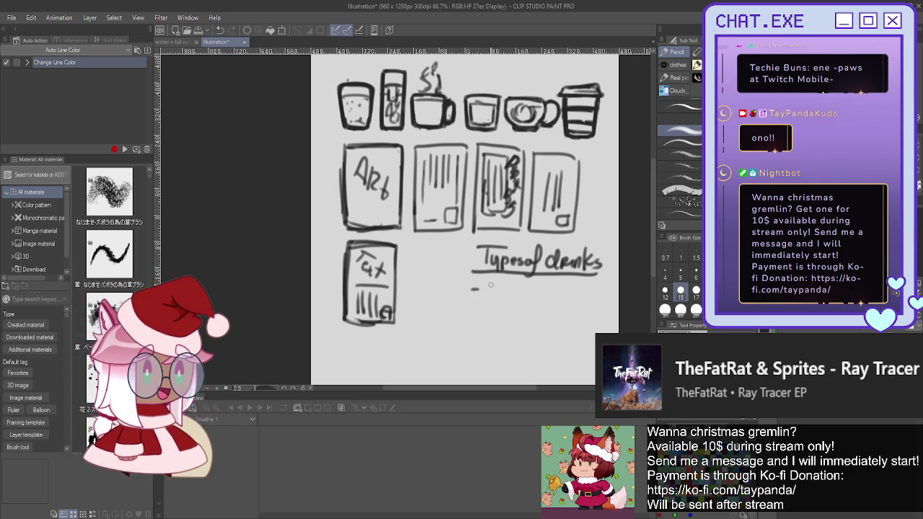
pyautogui.moveTo(482, 288); pyautogui.dragTo(572, 302)
pyautogui.moveTo(471, 312); pyautogui.dragTo(477, 312)
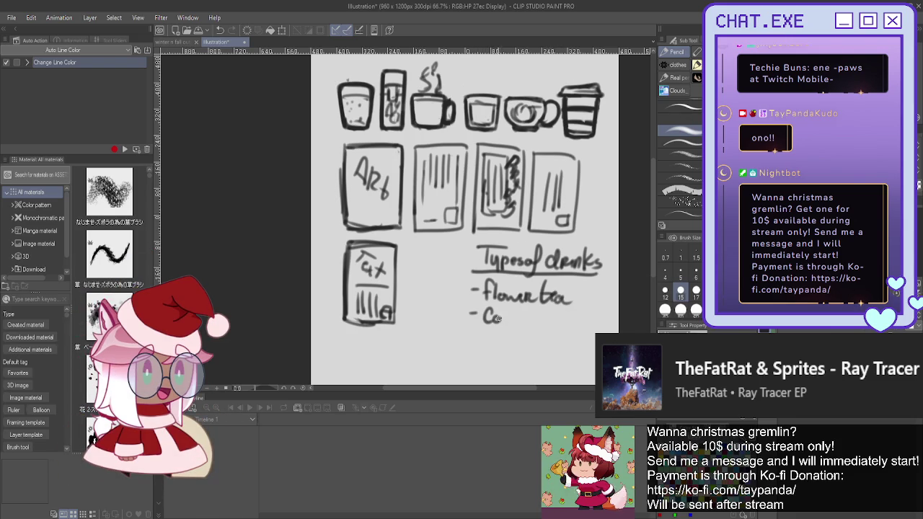
pyautogui.moveTo(509, 307)
pyautogui.mouseDown()
pyautogui.moveTo(510, 324)
pyautogui.moveTo(578, 318)
pyautogui.mouseUp()
pyautogui.moveTo(572, 319)
pyautogui.mouseDown()
pyautogui.moveTo(572, 329)
pyautogui.moveTo(594, 327)
pyautogui.mouseUp()
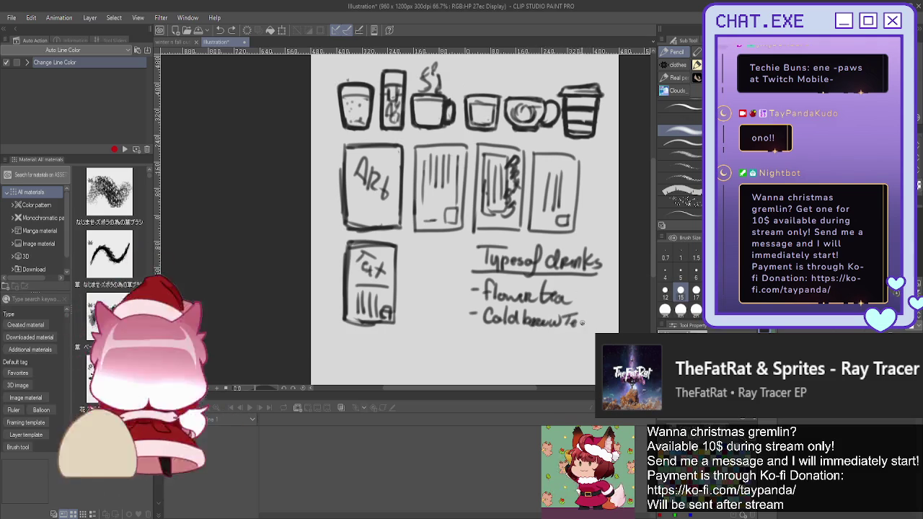
pyautogui.moveTo(467, 332); pyautogui.dragTo(477, 332)
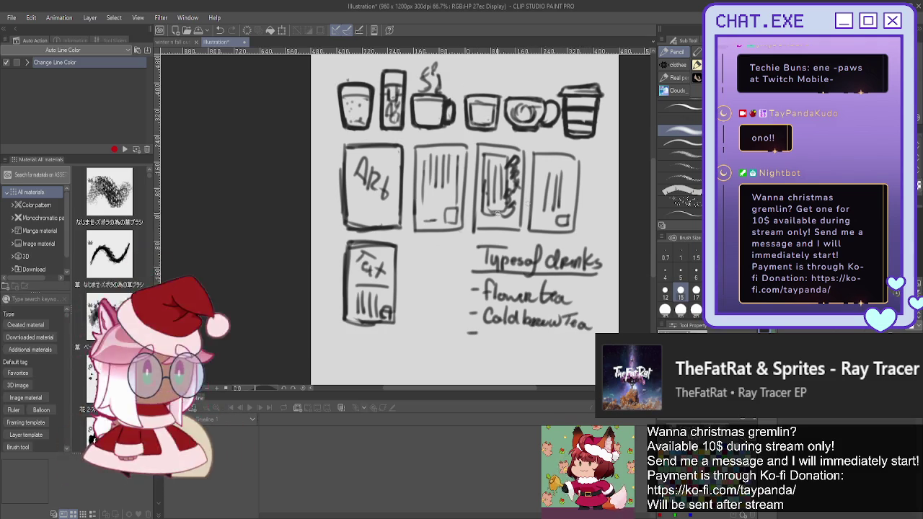
# Add Latte, fizzy and matcha as further dashed items in the drinks list
pyautogui.scroll(-3, 486, 289)
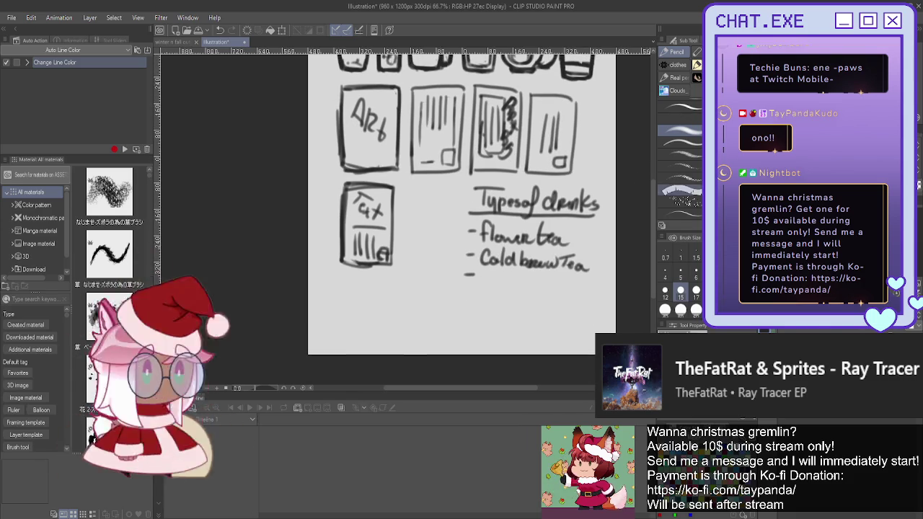
pyautogui.scroll(-1, 487, 289)
pyautogui.scroll(-1, 487, 289)
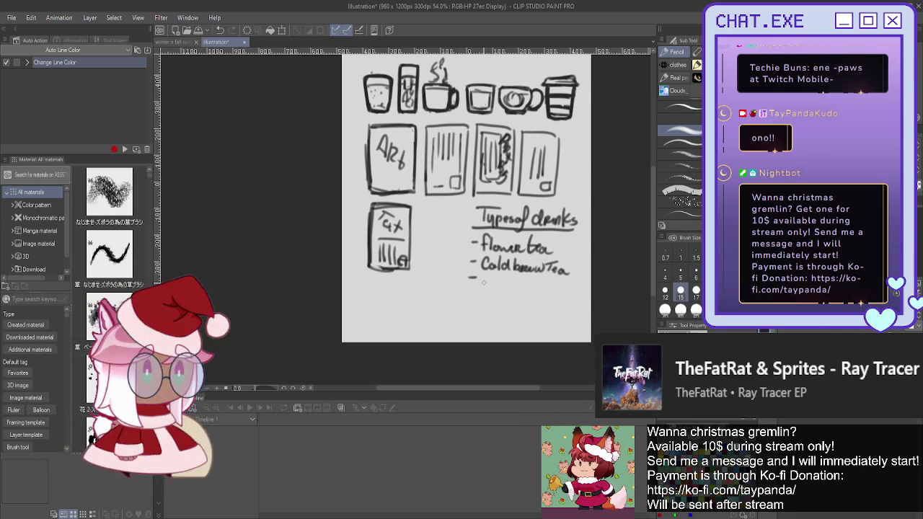
pyautogui.scroll(3, 483, 282)
pyautogui.moveTo(486, 272)
pyautogui.mouseDown()
pyautogui.moveTo(494, 286)
pyautogui.moveTo(517, 288)
pyautogui.mouseUp()
pyautogui.moveTo(503, 279)
pyautogui.mouseDown()
pyautogui.moveTo(541, 289)
pyautogui.moveTo(531, 303)
pyautogui.mouseUp()
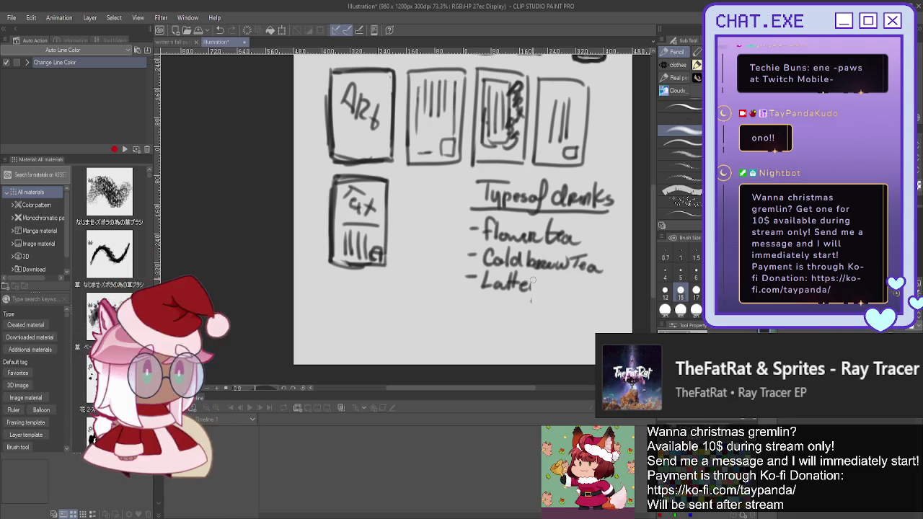
pyautogui.scroll(-2, 532, 281)
pyautogui.moveTo(481, 302)
pyautogui.mouseDown()
pyautogui.moveTo(530, 307)
pyautogui.moveTo(527, 319)
pyautogui.mouseUp()
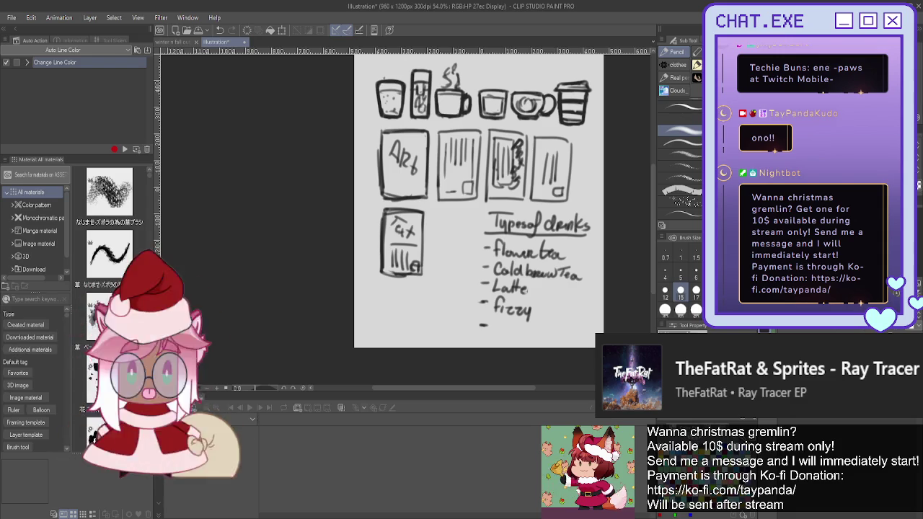
pyautogui.moveTo(493, 324); pyautogui.dragTo(543, 331)
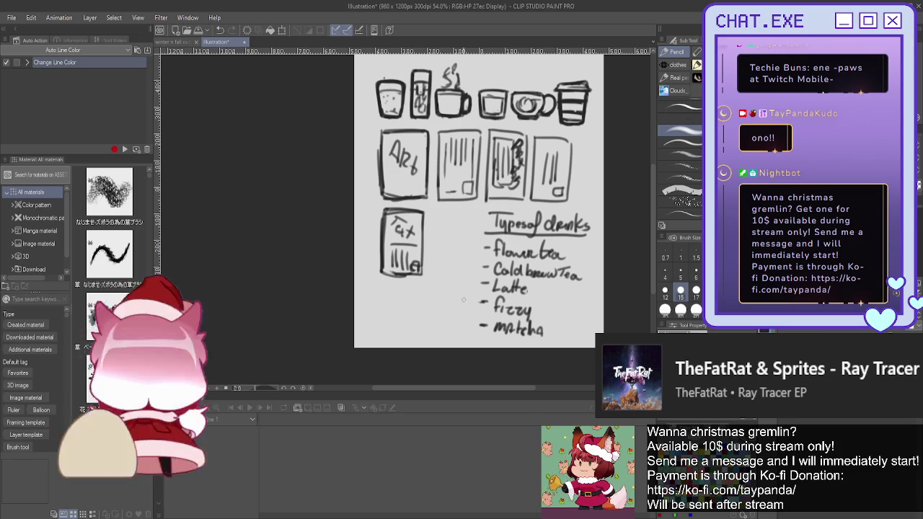
# Lasso the Types of drinks list, move it slightly up, confirm the move and deselect
pyautogui.press('m')
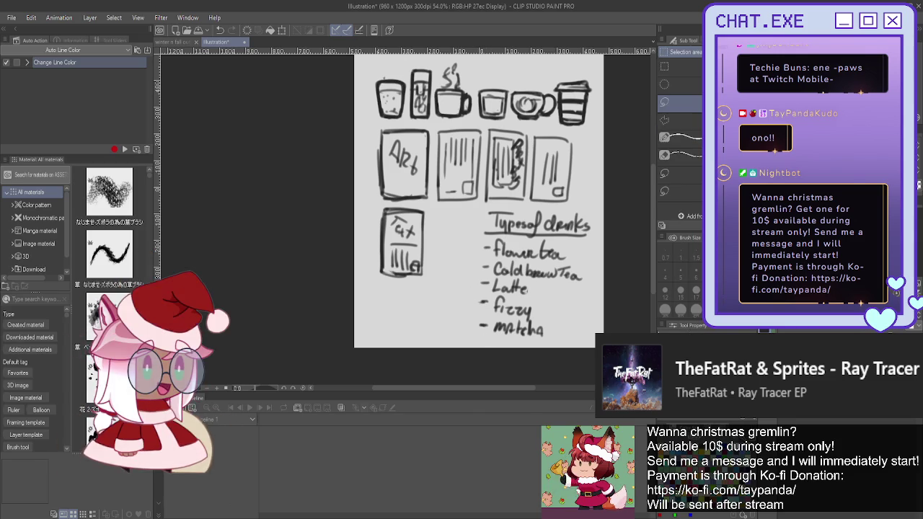
pyautogui.moveTo(567, 204); pyautogui.dragTo(537, 205)
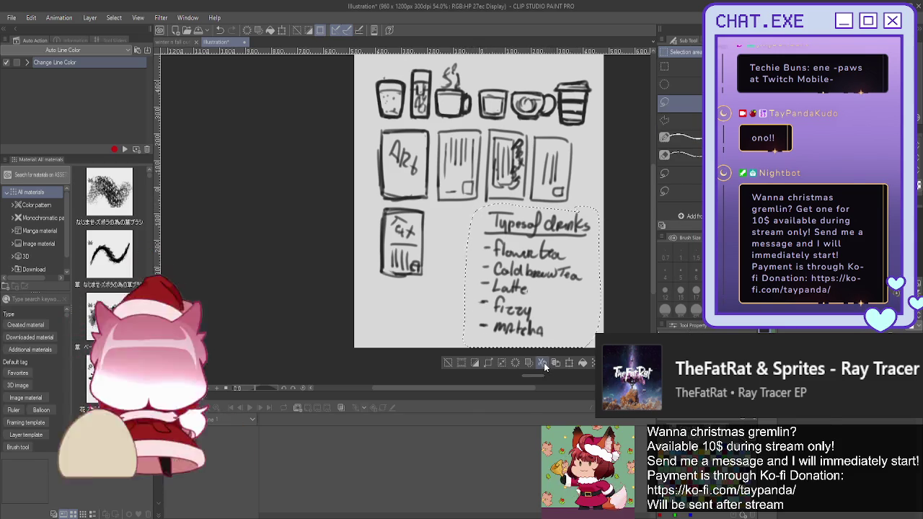
pyautogui.click(567, 363)
pyautogui.moveTo(512, 314); pyautogui.dragTo(512, 306)
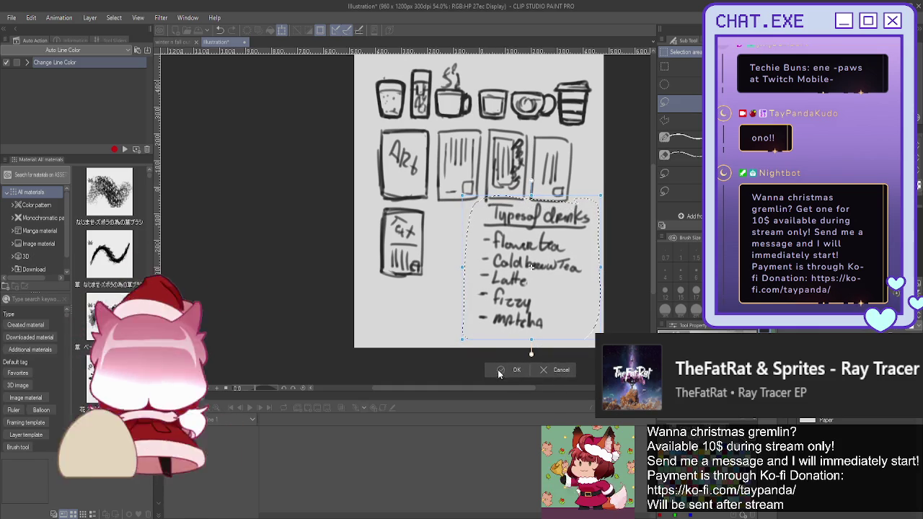
pyautogui.press('Return')
pyautogui.hotkey('ctrl', 'd')
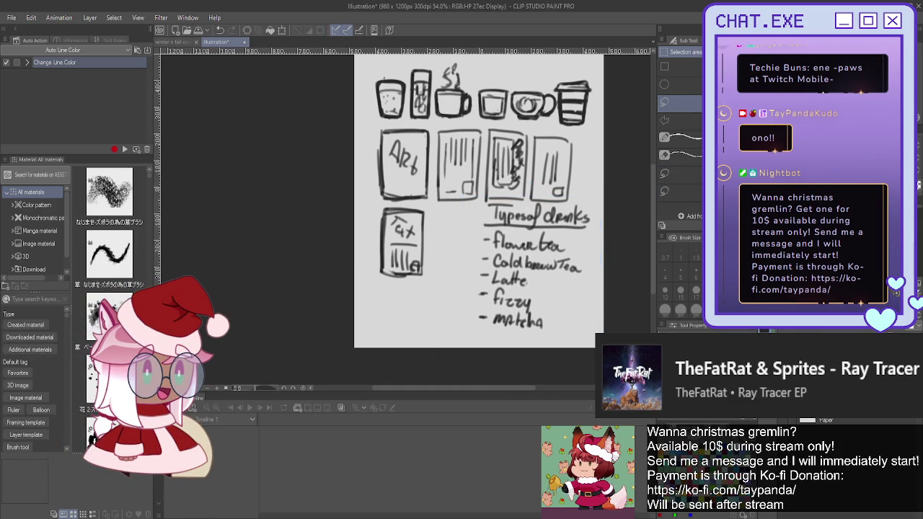
pyautogui.press('p')
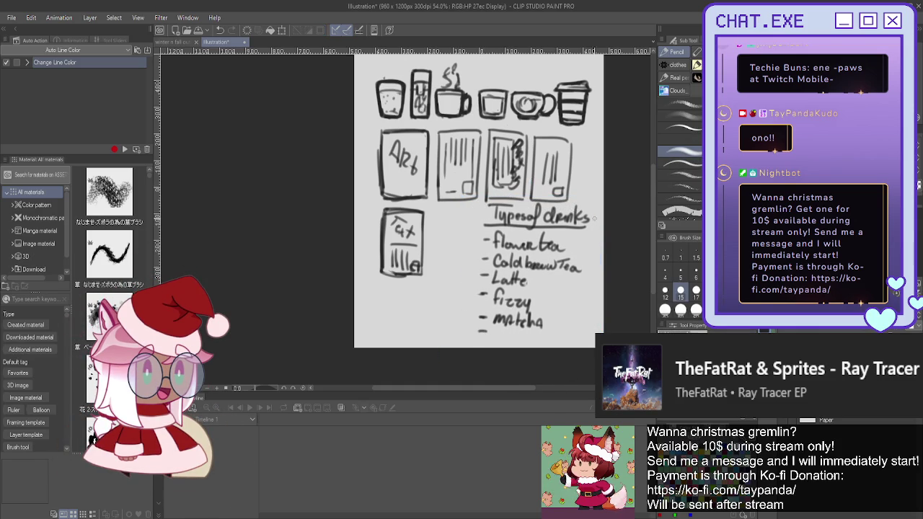
# Add 'warm' to the drinks list, undo stray strokes, and move the list about 43 px left
pyautogui.moveTo(593, 219); pyautogui.dragTo(599, 225)
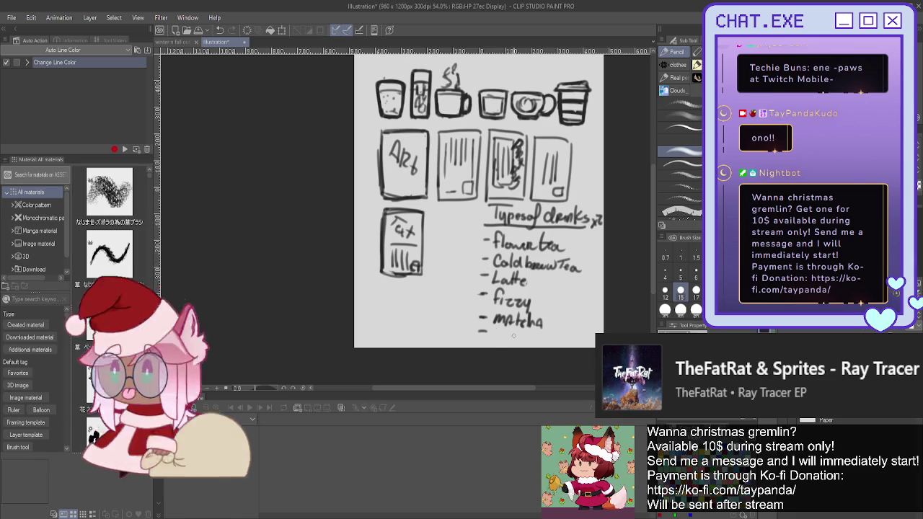
pyautogui.moveTo(496, 331)
pyautogui.mouseDown()
pyautogui.moveTo(496, 339)
pyautogui.moveTo(567, 339)
pyautogui.mouseUp()
pyautogui.hotkey('ctrl', 'z')
pyautogui.hotkey('ctrl', 'z')
pyautogui.hotkey('ctrl', 'z')
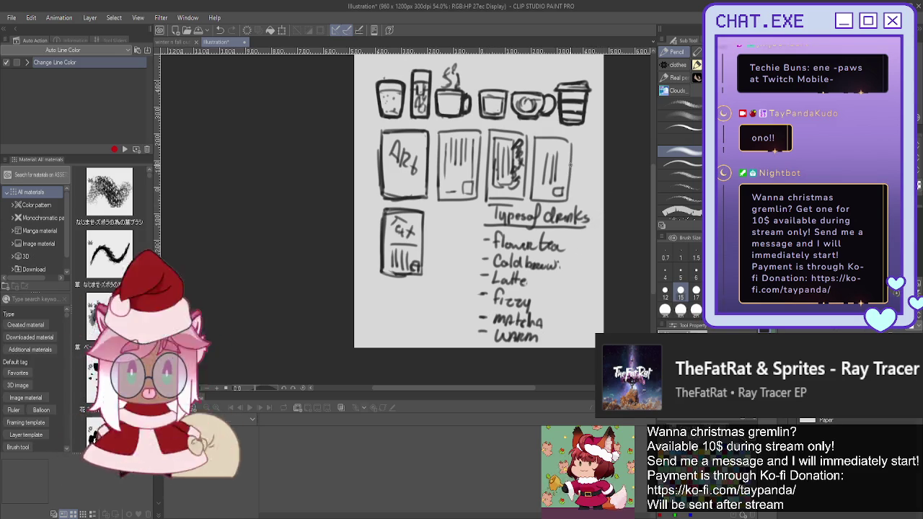
pyautogui.press('k')
pyautogui.moveTo(538, 290)
pyautogui.mouseDown()
pyautogui.moveTo(460, 306)
pyautogui.moveTo(476, 303)
pyautogui.mouseUp()
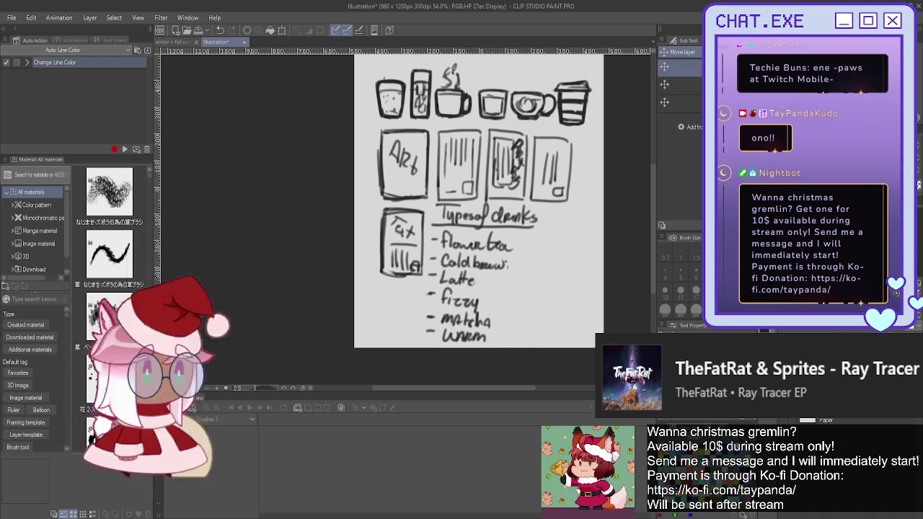
# Draw a vertical divider right of the list and write boba to start a second column
pyautogui.press('p')
pyautogui.moveTo(523, 243); pyautogui.dragTo(521, 334)
pyautogui.moveTo(530, 237); pyautogui.dragTo(541, 236)
pyautogui.moveTo(546, 229); pyautogui.dragTo(578, 243)
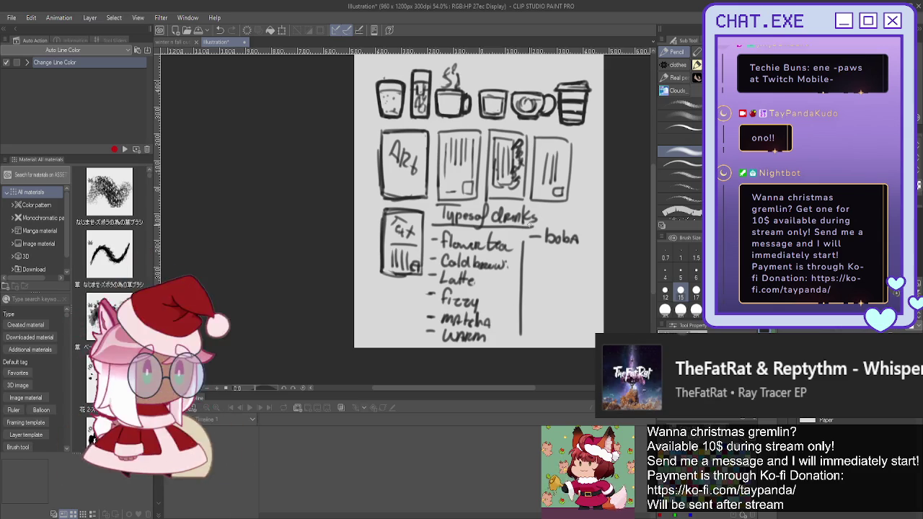
pyautogui.moveTo(530, 251); pyautogui.dragTo(541, 237)
pyautogui.hotkey('ctrl', 'z')
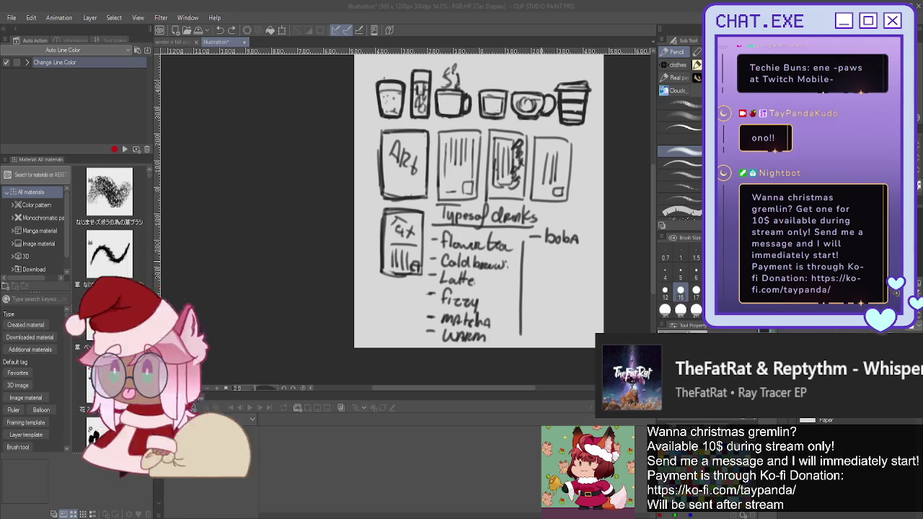
# Add Juice, milk and lemonade as dashed entries below boba
pyautogui.moveTo(529, 254); pyautogui.dragTo(539, 254)
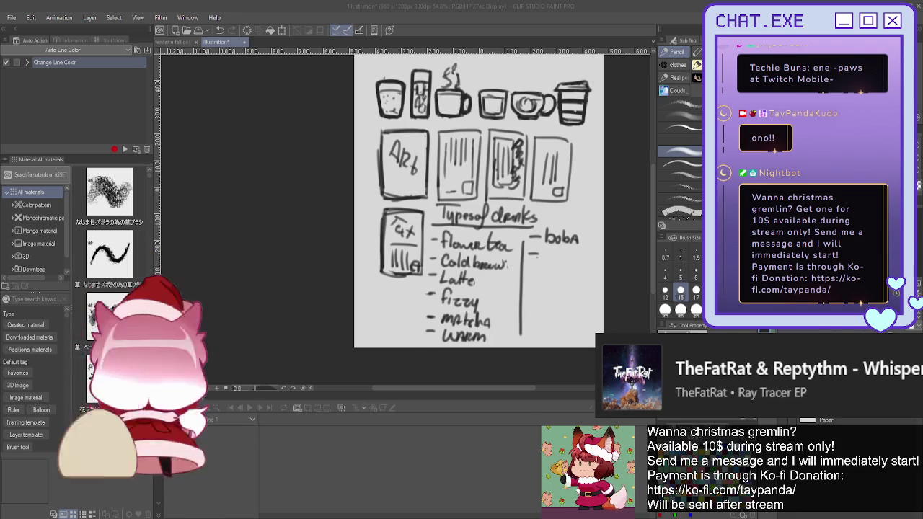
pyautogui.moveTo(553, 251); pyautogui.dragTo(569, 262)
pyautogui.moveTo(577, 252)
pyautogui.mouseDown()
pyautogui.moveTo(574, 262)
pyautogui.moveTo(584, 261)
pyautogui.mouseUp()
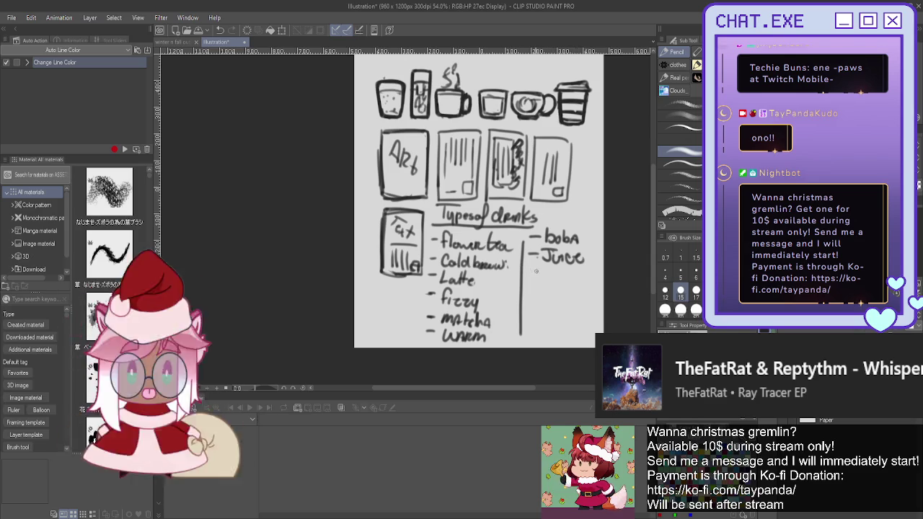
pyautogui.moveTo(529, 273); pyautogui.dragTo(535, 272)
pyautogui.moveTo(542, 279); pyautogui.dragTo(581, 277)
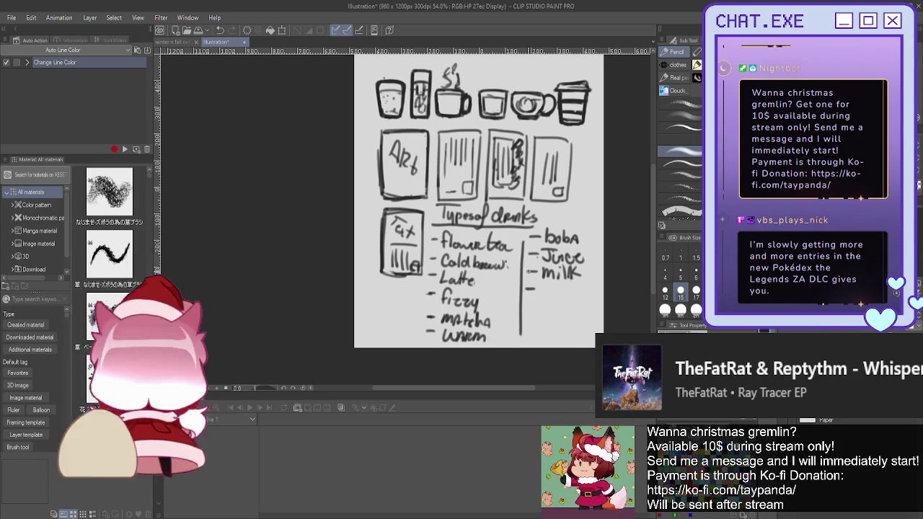
pyautogui.moveTo(542, 286)
pyautogui.mouseDown()
pyautogui.moveTo(550, 296)
pyautogui.moveTo(599, 294)
pyautogui.mouseUp()
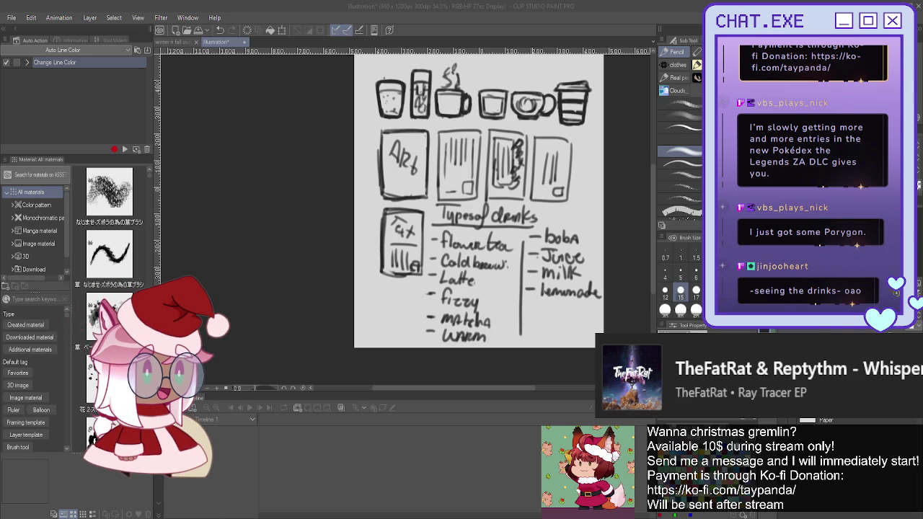
# Zoom in on the title, handwrite 'Pandic Squad?' beneath it, then zoom back out
pyautogui.scroll(-2, 479, 202)
pyautogui.scroll(-1, 479, 202)
pyautogui.scroll(1, 479, 202)
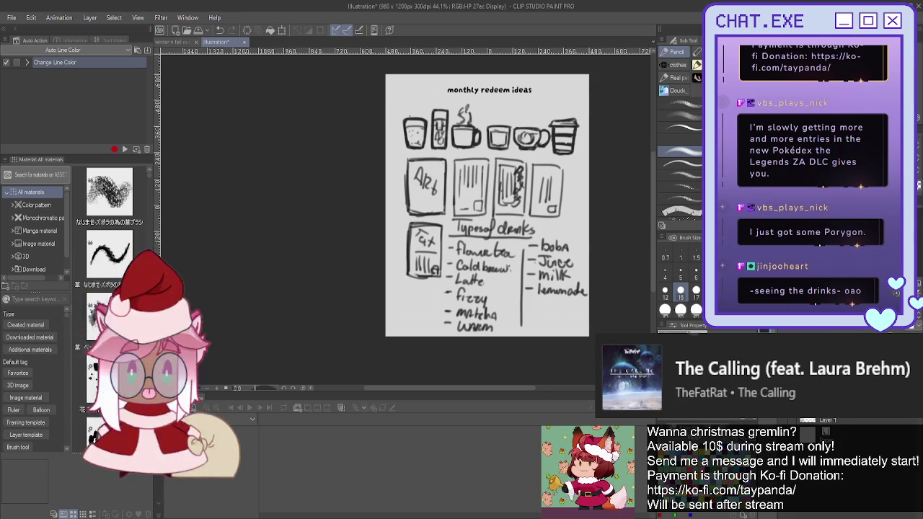
pyautogui.scroll(1, 470, 126)
pyautogui.scroll(1, 470, 127)
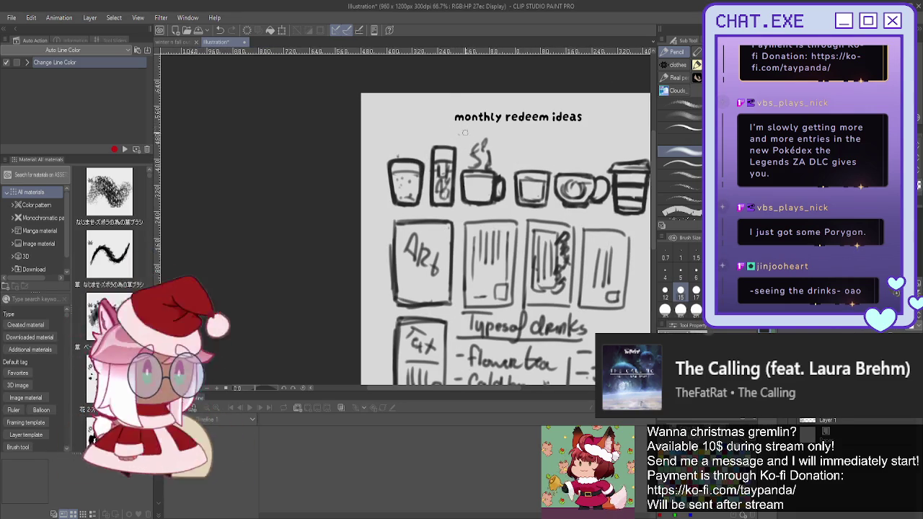
pyautogui.moveTo(459, 127); pyautogui.dragTo(560, 139)
pyautogui.moveTo(565, 127); pyautogui.dragTo(570, 137)
pyautogui.click(570, 141)
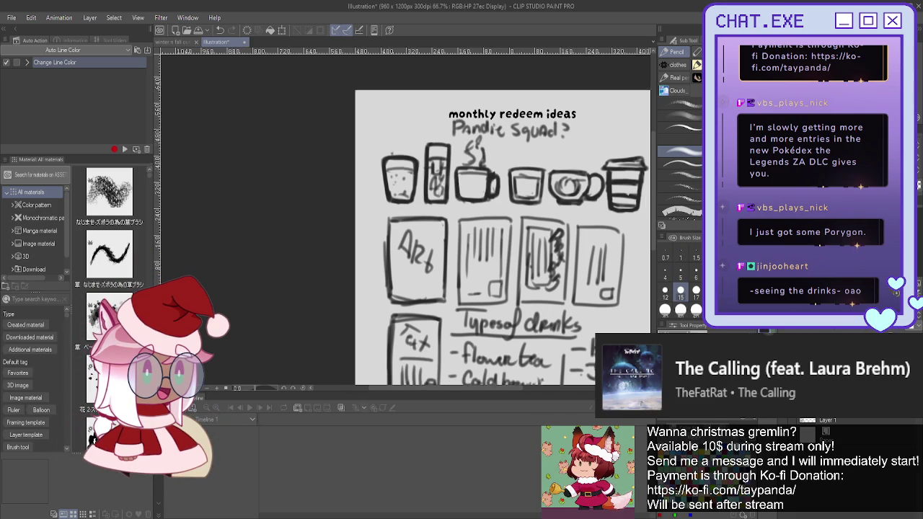
pyautogui.scroll(-3, 491, 238)
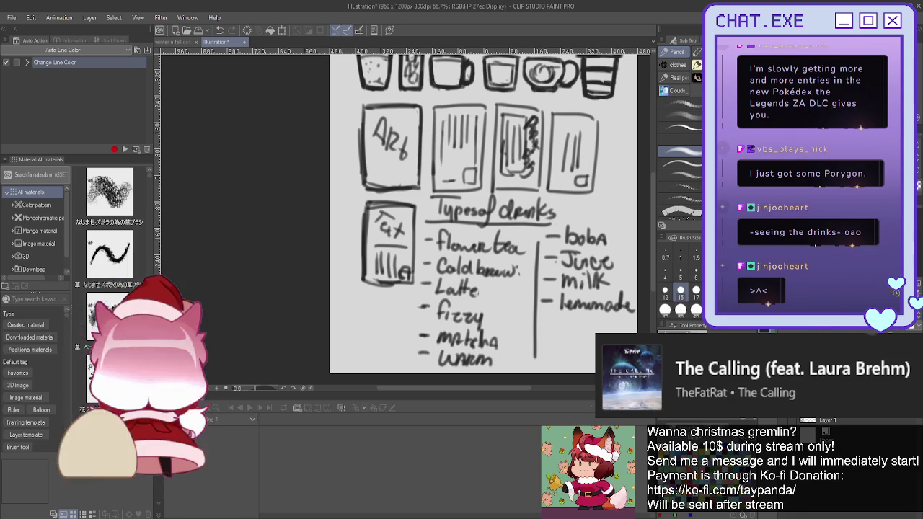
pyautogui.scroll(-3, 525, 306)
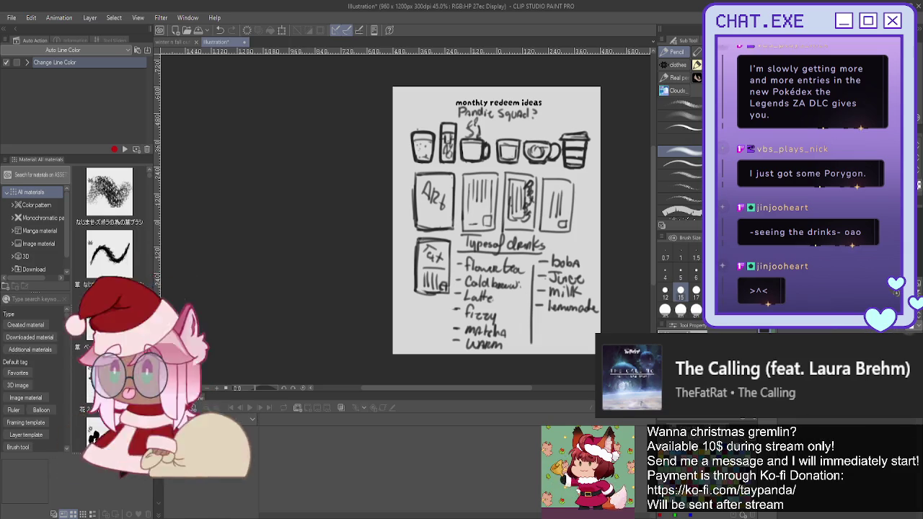
# Delete the drinks sketch, zoom in under the title, and write then erase a 'Monthly' heading
pyautogui.press('Delete')
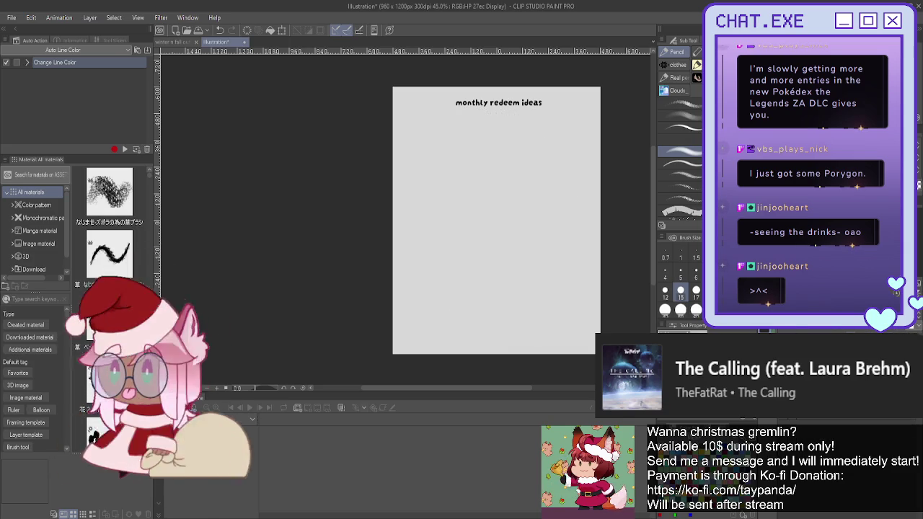
pyautogui.moveTo(596, 77); pyautogui.dragTo(602, 115)
pyautogui.scroll(1, 433, 166)
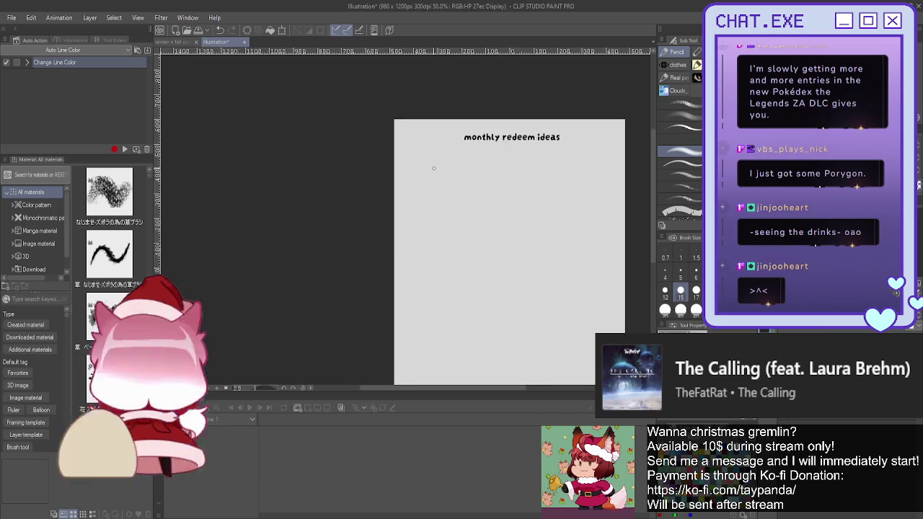
pyautogui.scroll(1, 433, 166)
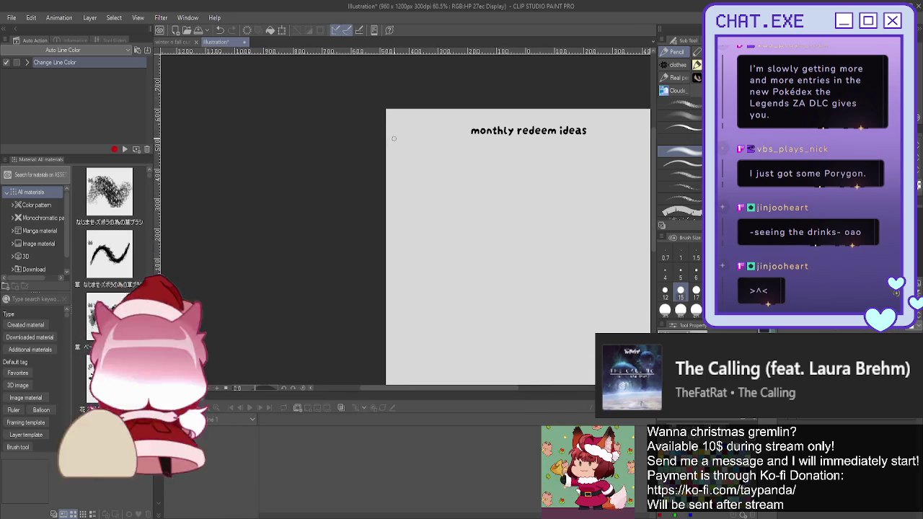
pyautogui.scroll(1, 406, 150)
pyautogui.moveTo(408, 159); pyautogui.dragTo(462, 173)
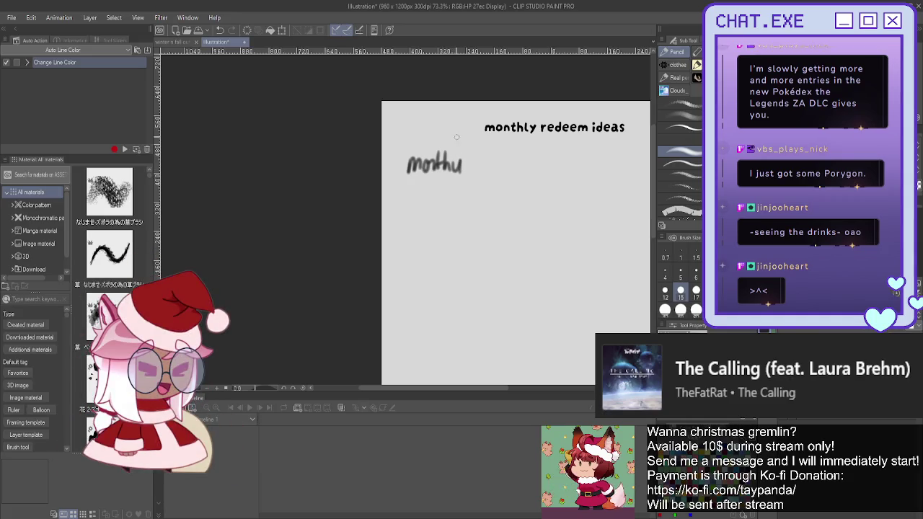
pyautogui.moveTo(440, 164); pyautogui.dragTo(406, 160)
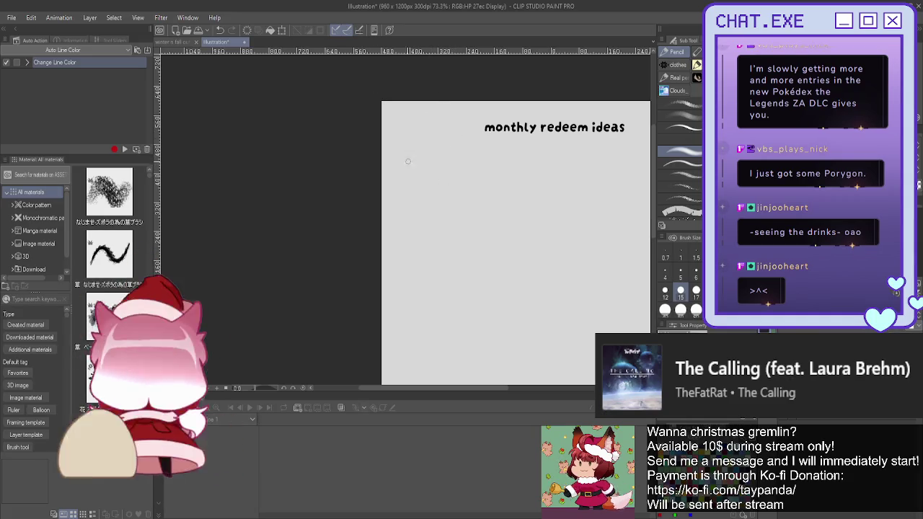
# Write the underlined 'Kit contains' heading with Sticker(s?) and Postcard as its first items
pyautogui.moveTo(408, 158)
pyautogui.mouseDown()
pyautogui.moveTo(409, 174)
pyautogui.moveTo(467, 175)
pyautogui.mouseUp()
pyautogui.moveTo(479, 164); pyautogui.dragTo(504, 175)
pyautogui.moveTo(504, 178)
pyautogui.mouseDown()
pyautogui.moveTo(405, 177)
pyautogui.moveTo(408, 205)
pyautogui.moveTo(437, 205)
pyautogui.mouseUp()
pyautogui.moveTo(445, 189)
pyautogui.mouseDown()
pyautogui.moveTo(450, 205)
pyautogui.moveTo(465, 205)
pyautogui.mouseUp()
pyautogui.moveTo(468, 195)
pyautogui.mouseDown()
pyautogui.moveTo(470, 205)
pyautogui.moveTo(511, 211)
pyautogui.mouseUp()
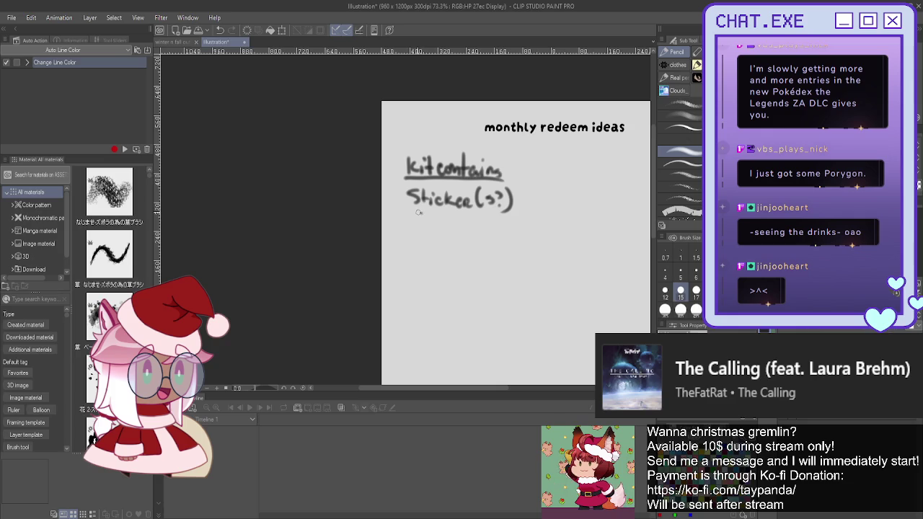
pyautogui.moveTo(430, 220); pyautogui.dragTo(494, 228)
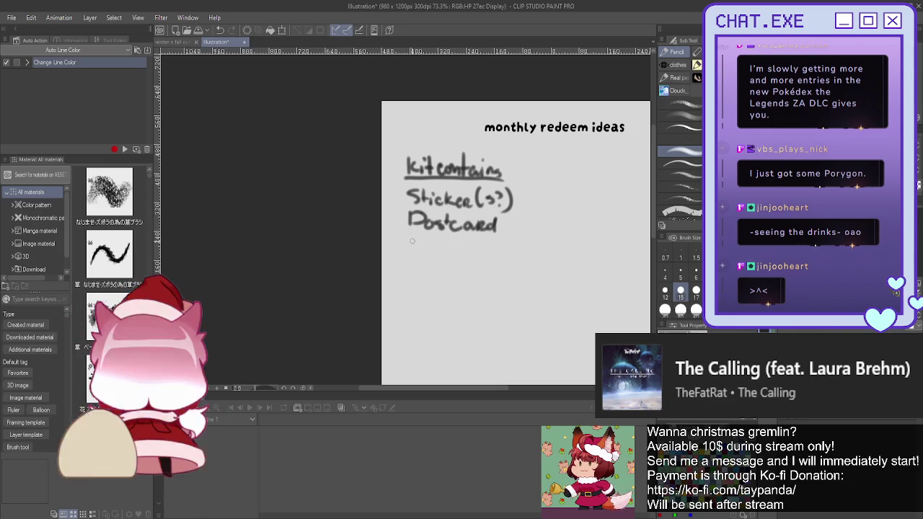
# Add 'Recipie + Thanks' as the third kit item, zooming out and shifting the page left
pyautogui.moveTo(410, 241)
pyautogui.mouseDown()
pyautogui.moveTo(410, 254)
pyautogui.moveTo(441, 257)
pyautogui.mouseUp()
pyautogui.moveTo(441, 241); pyautogui.dragTo(451, 251)
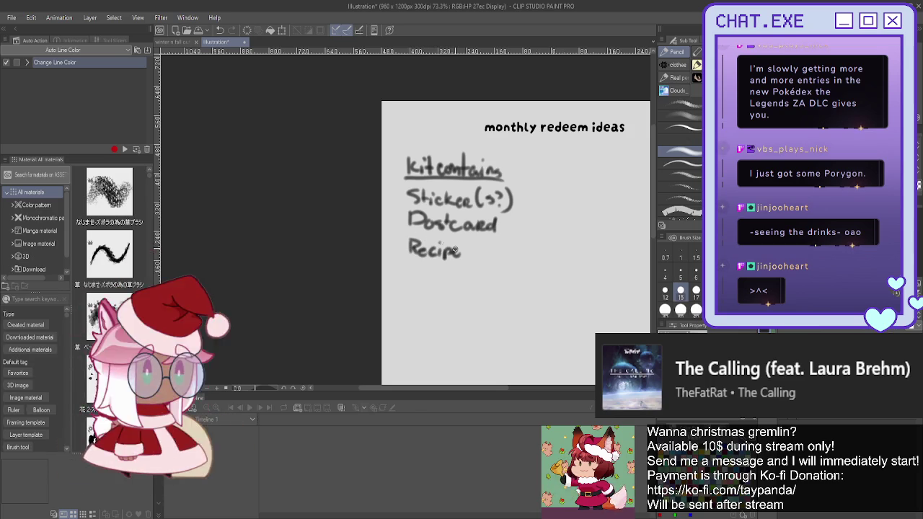
pyautogui.hotkey('ctrl', 'z')
pyautogui.hotkey('ctrl', 'z')
pyautogui.moveTo(449, 247)
pyautogui.mouseDown()
pyautogui.moveTo(451, 260)
pyautogui.moveTo(470, 258)
pyautogui.mouseUp()
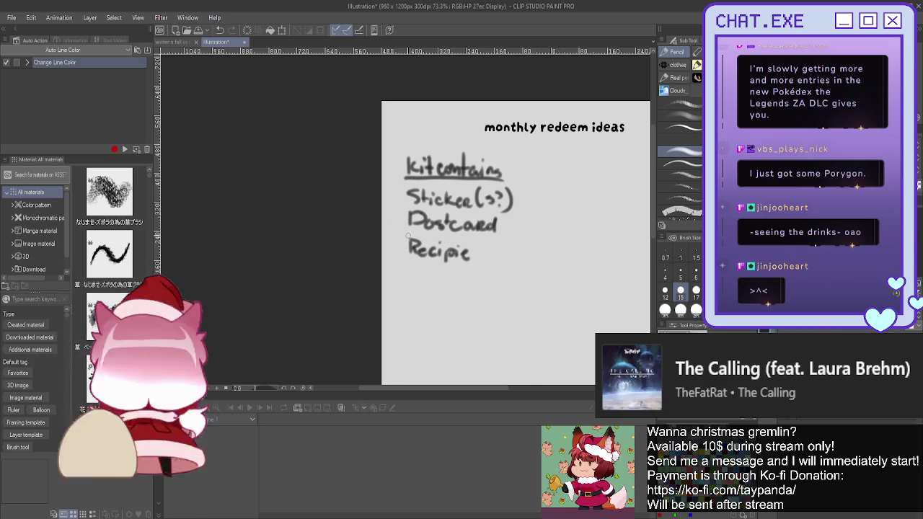
pyautogui.hotkey('ctrl', '-')
pyautogui.scroll(2, 416, 249)
pyautogui.scroll(2, 416, 248)
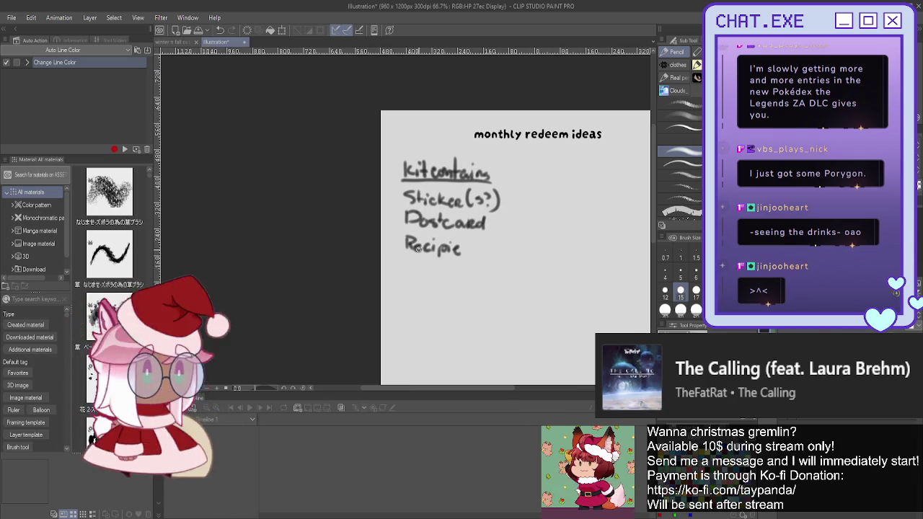
pyautogui.moveTo(474, 244); pyautogui.dragTo(504, 256)
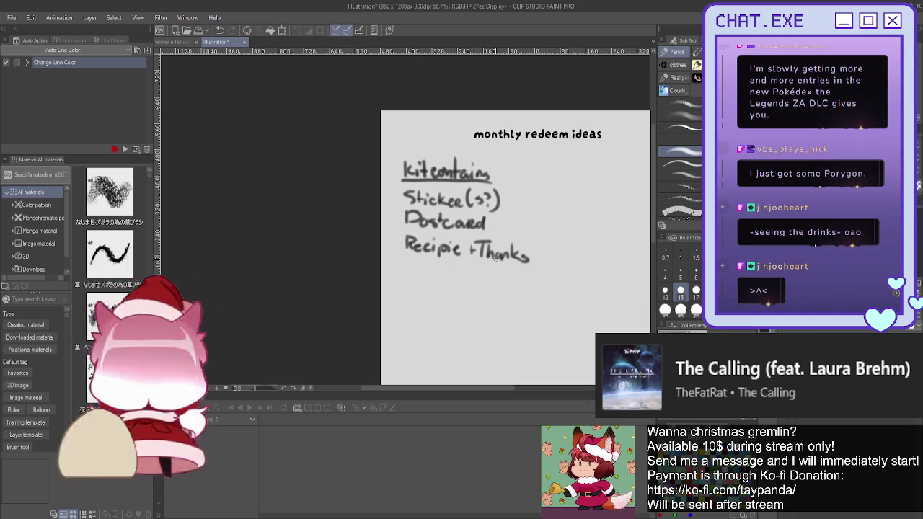
pyautogui.moveTo(513, 182)
pyautogui.mouseDown()
pyautogui.moveTo(444, 212)
pyautogui.moveTo(455, 274)
pyautogui.moveTo(359, 277)
pyautogui.mouseUp()
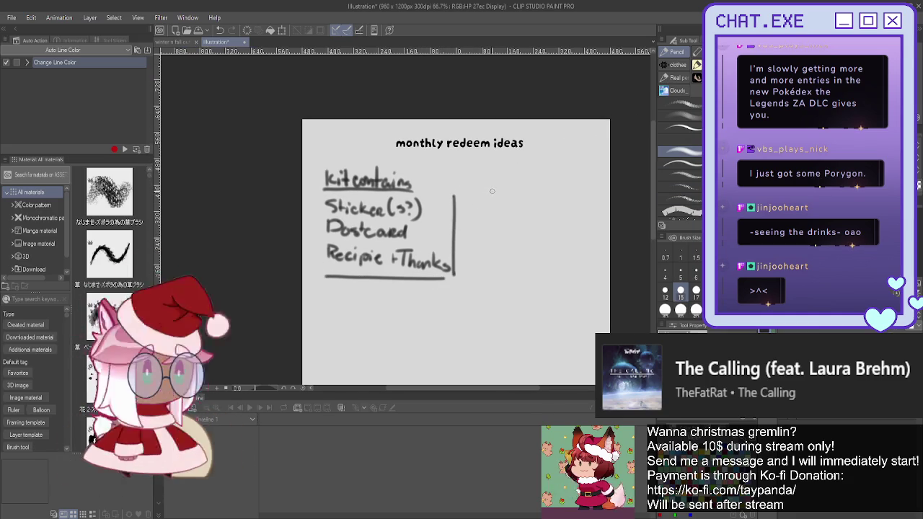
# Handwrite an underlined 'Tim' column heading to the right of the kit list
pyautogui.moveTo(492, 192); pyautogui.dragTo(550, 192)
pyautogui.moveTo(500, 169)
pyautogui.mouseDown()
pyautogui.moveTo(491, 171)
pyautogui.moveTo(531, 187)
pyautogui.moveTo(481, 207)
pyautogui.mouseUp()
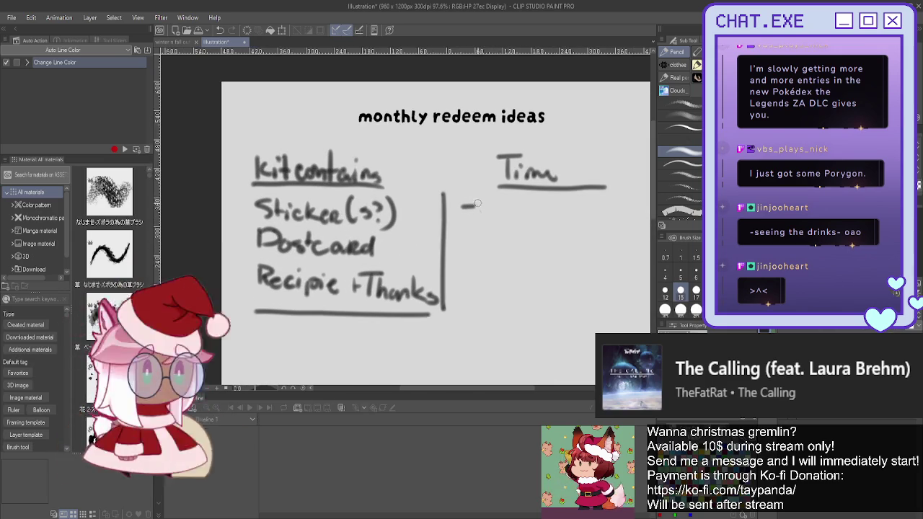
pyautogui.scroll(2, 477, 200)
# Write the note '- Sent@last2wk' under Tim, undoing and redoing the mistaken strokes
pyautogui.moveTo(489, 204); pyautogui.dragTo(582, 212)
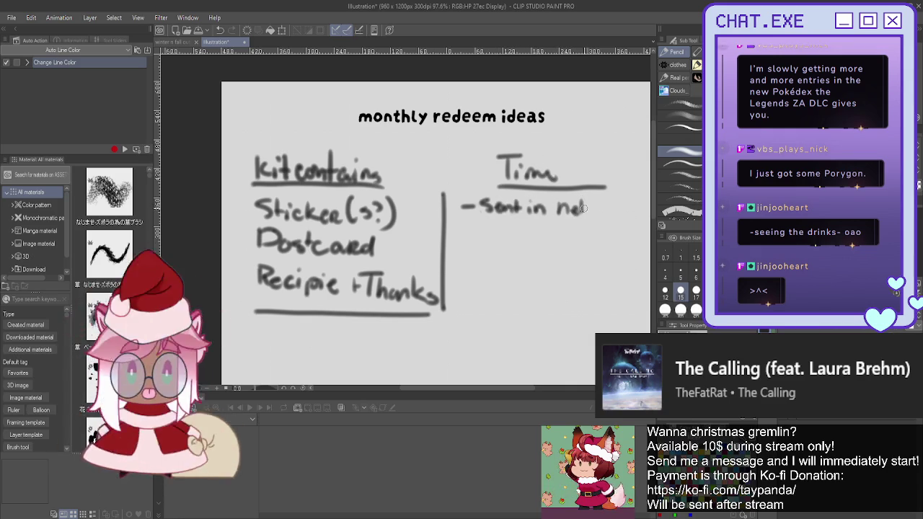
pyautogui.hotkey('ctrl', 'z')
pyautogui.hotkey('ctrl', 'z')
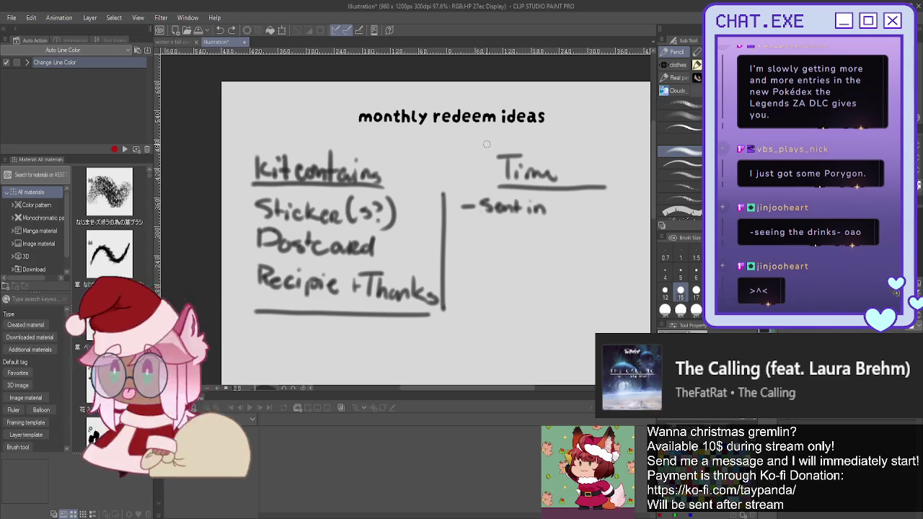
pyautogui.hotkey('ctrl', 'z')
pyautogui.hotkey('ctrl', 'z')
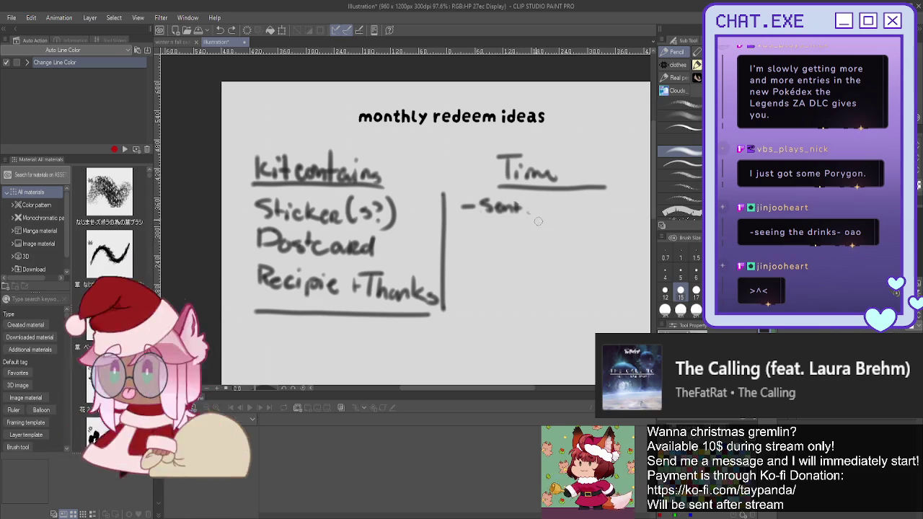
pyautogui.hotkey('ctrl', 'z')
pyautogui.hotkey('ctrl', 'z')
pyautogui.hotkey('ctrl', 'z')
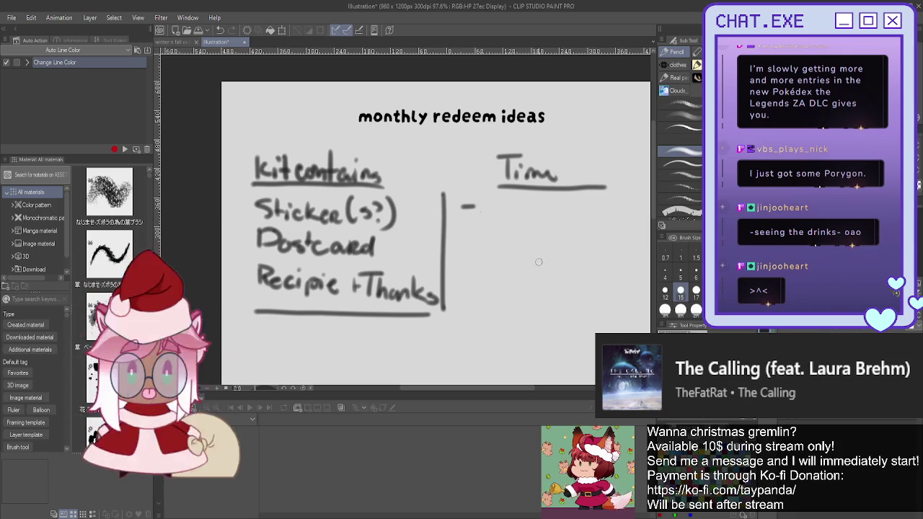
pyautogui.moveTo(506, 215)
pyautogui.mouseDown()
pyautogui.moveTo(552, 209)
pyautogui.moveTo(561, 222)
pyautogui.moveTo(644, 220)
pyautogui.mouseUp()
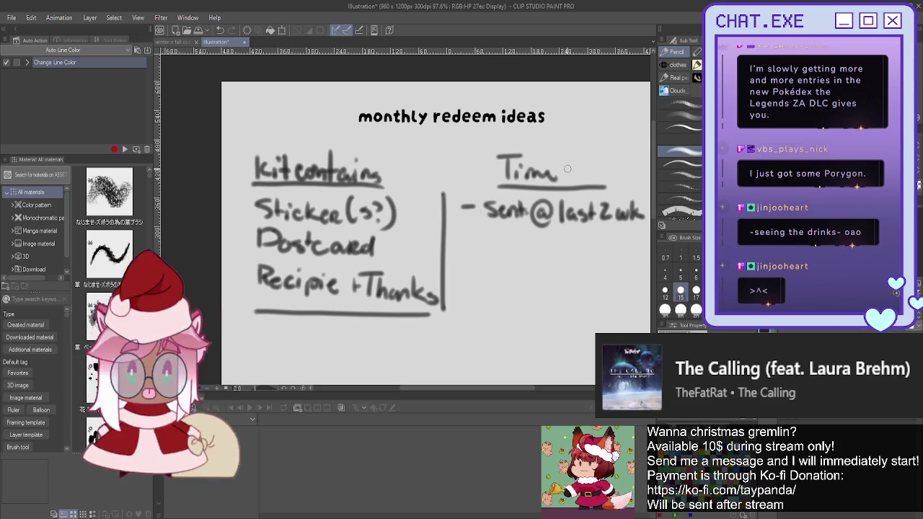
# Finish the 'Sent@last2wks' note and add a second line, 'Planned on 1st two wks'
pyautogui.moveTo(559, 244); pyautogui.dragTo(545, 259)
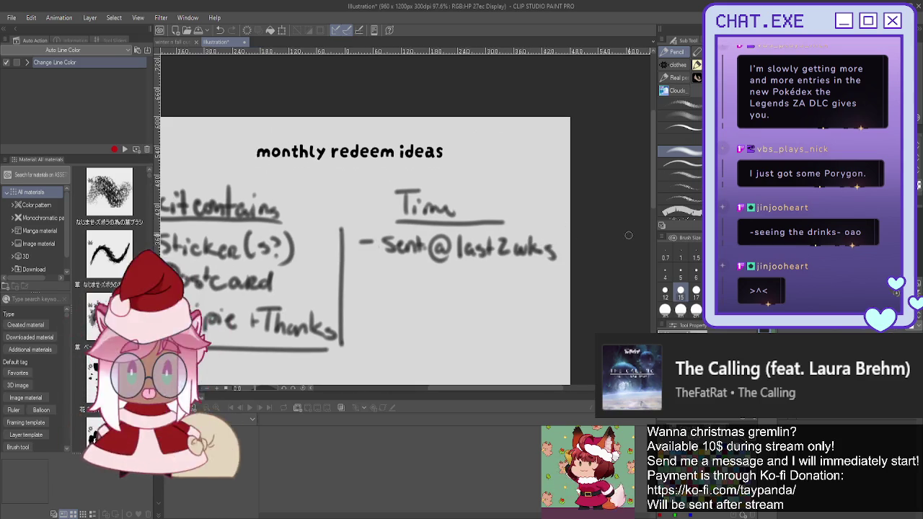
pyautogui.moveTo(595, 237); pyautogui.dragTo(691, 228)
pyautogui.moveTo(456, 268)
pyautogui.mouseDown()
pyautogui.moveTo(479, 265)
pyautogui.moveTo(492, 277)
pyautogui.mouseUp()
pyautogui.moveTo(501, 268)
pyautogui.mouseDown()
pyautogui.moveTo(500, 277)
pyautogui.moveTo(519, 276)
pyautogui.moveTo(542, 263)
pyautogui.mouseUp()
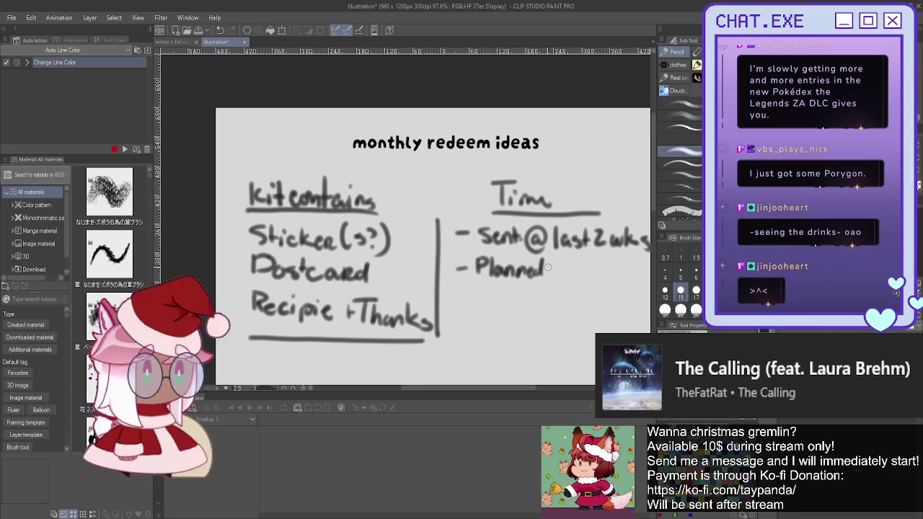
pyautogui.moveTo(561, 269); pyautogui.dragTo(583, 277)
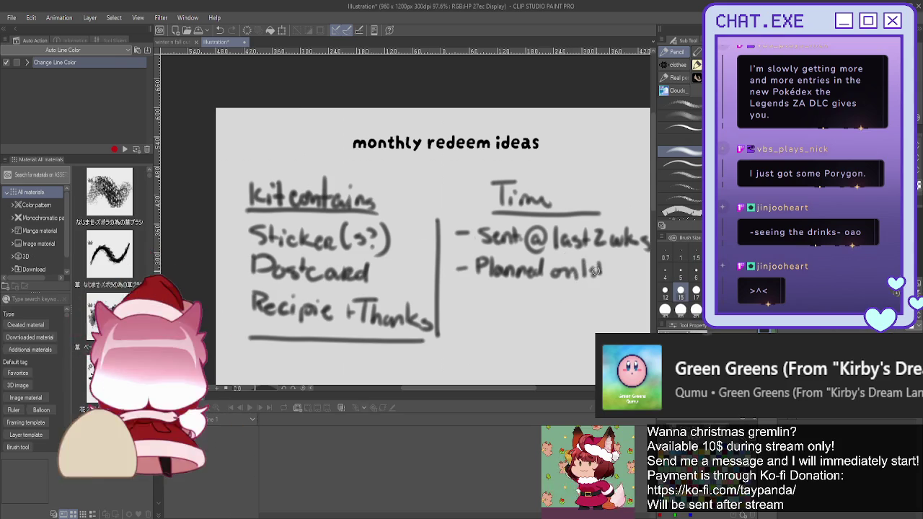
pyautogui.moveTo(618, 271); pyautogui.dragTo(588, 266)
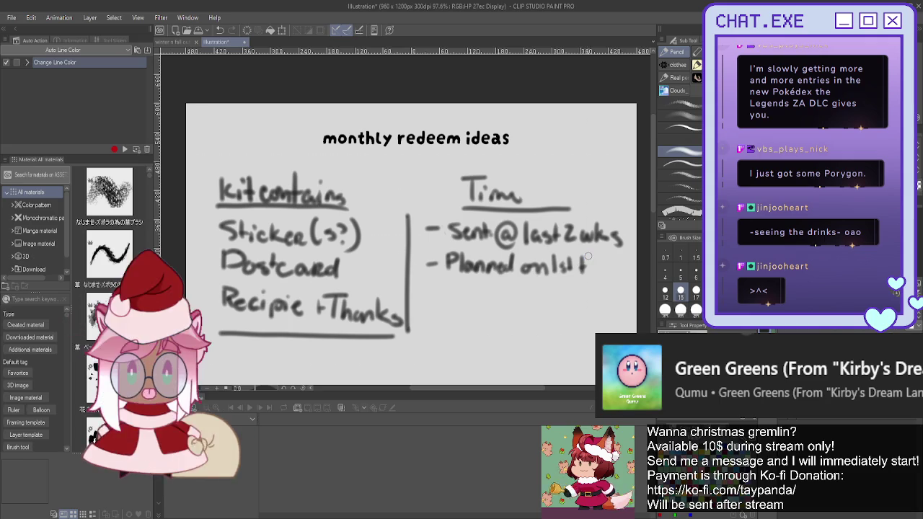
pyautogui.moveTo(596, 267); pyautogui.dragTo(632, 273)
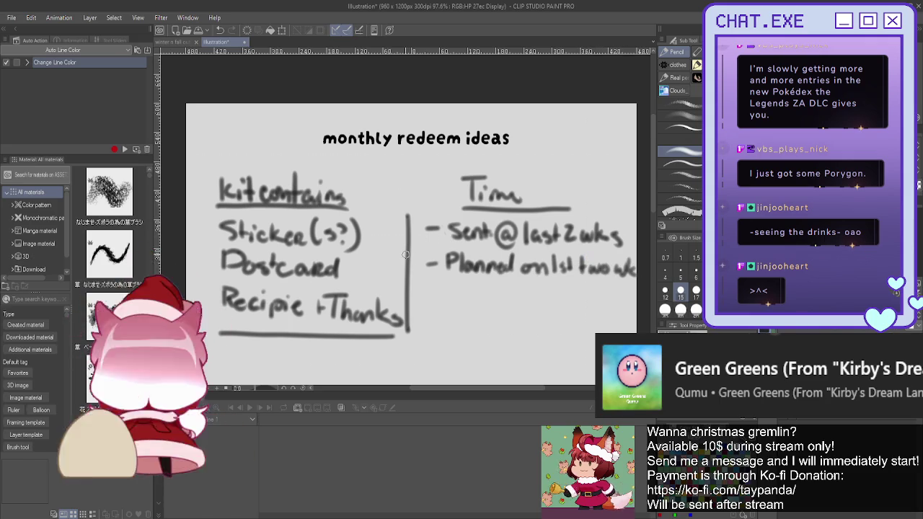
# Draw a closing rule under the Time column and a dash for a third entry
pyautogui.scroll(-1, 423, 271)
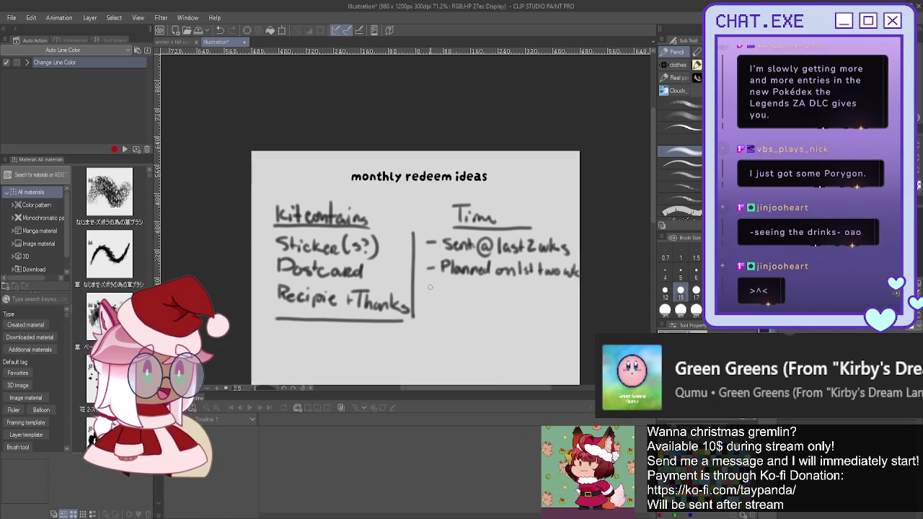
pyautogui.scroll(-1, 429, 288)
pyautogui.moveTo(323, 267)
pyautogui.mouseDown()
pyautogui.moveTo(355, 229)
pyautogui.moveTo(439, 171)
pyautogui.mouseUp()
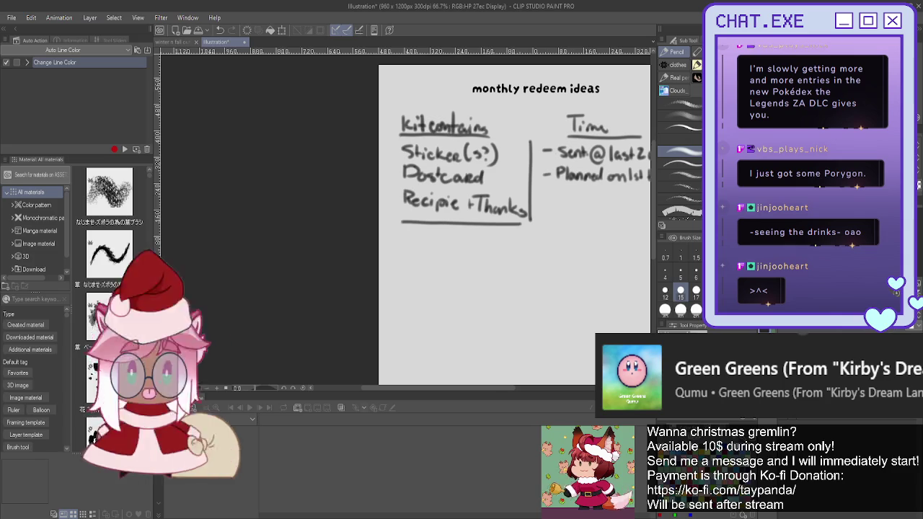
pyautogui.moveTo(521, 209); pyautogui.dragTo(429, 180)
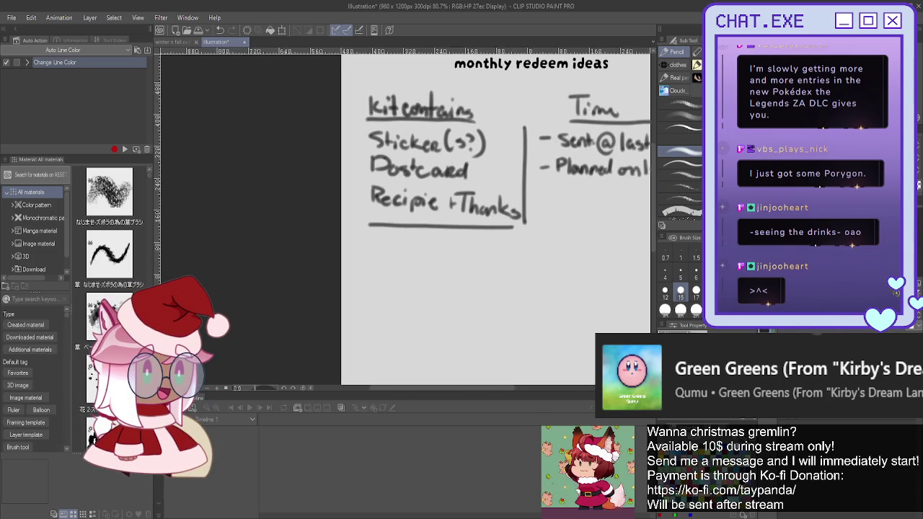
pyautogui.scroll(1, 580, 266)
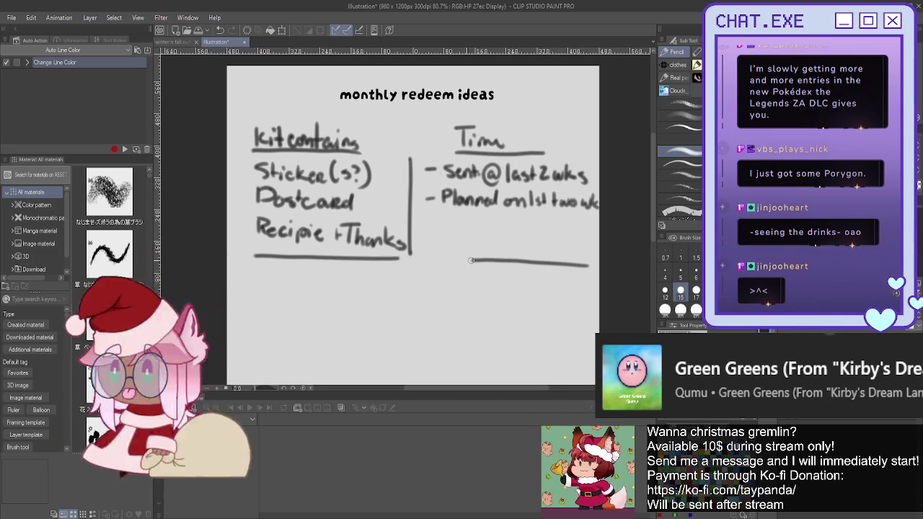
pyautogui.moveTo(435, 258); pyautogui.dragTo(577, 257)
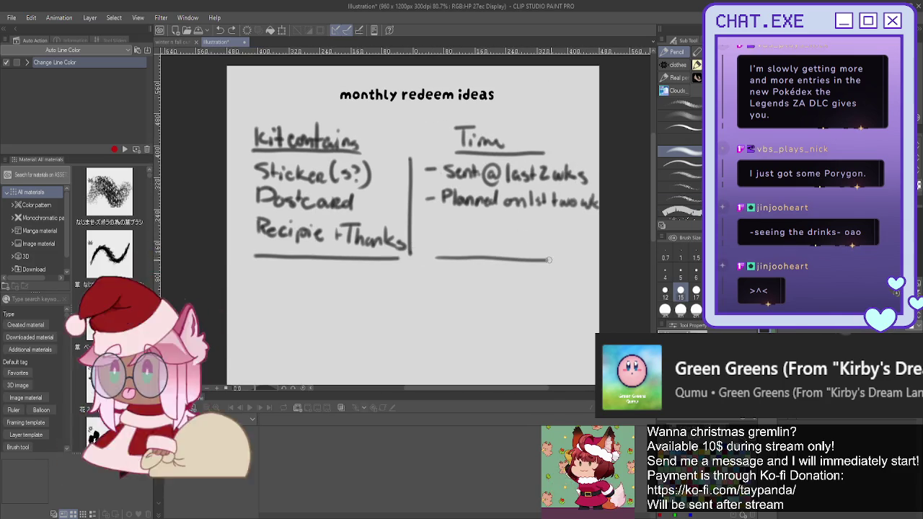
pyautogui.moveTo(425, 226); pyautogui.dragTo(433, 226)
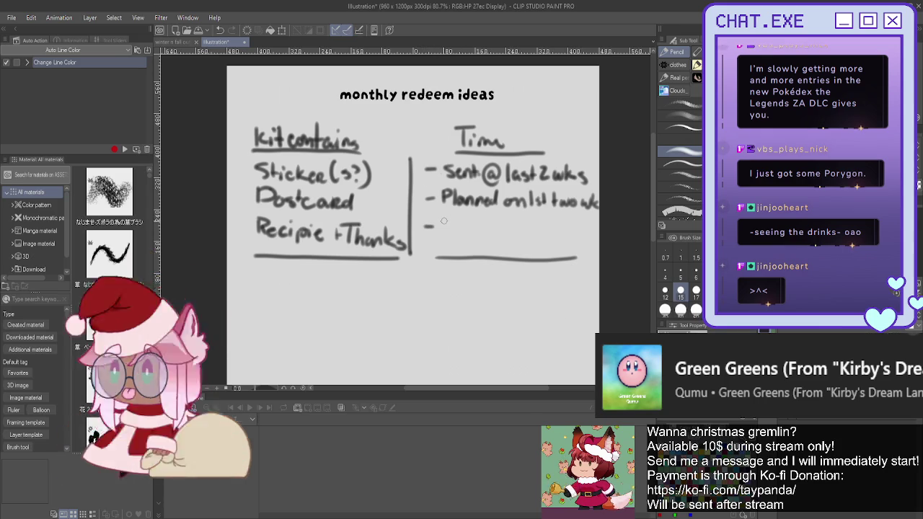
pyautogui.moveTo(436, 177)
pyautogui.mouseDown()
pyautogui.moveTo(542, 177)
pyautogui.moveTo(511, 144)
pyautogui.mouseUp()
pyautogui.scroll(-2, 476, 216)
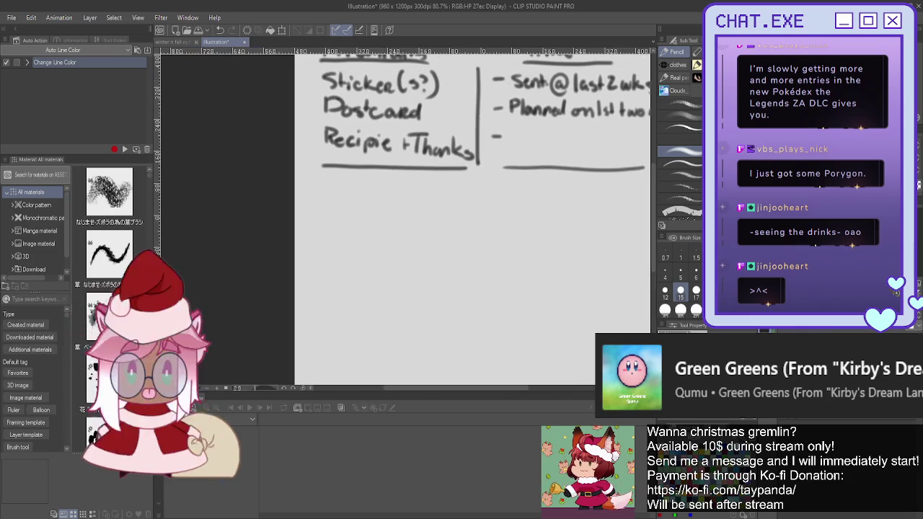
pyautogui.scroll(-5, 476, 216)
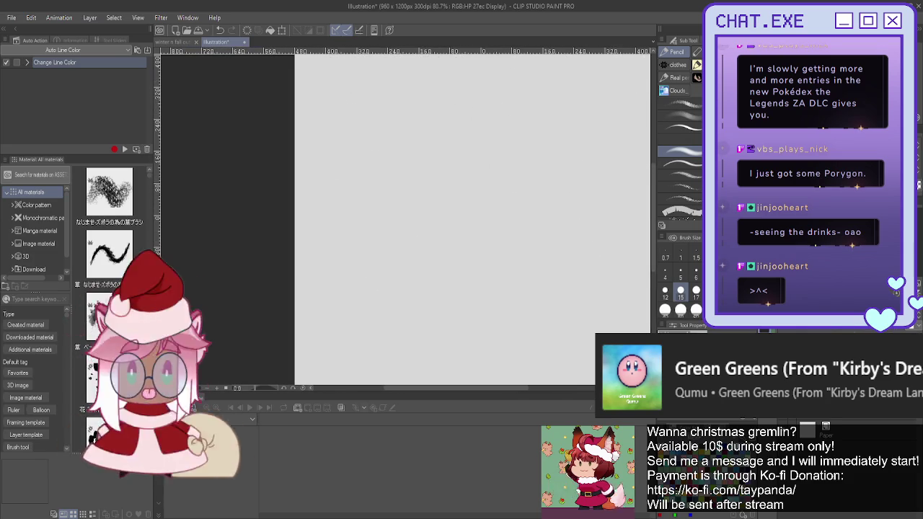
# Underline 'redeem ideas' in the 'monthly redeem ideas' title
pyautogui.scroll(5, 440, 217)
pyautogui.moveTo(272, 95); pyautogui.dragTo(282, 106)
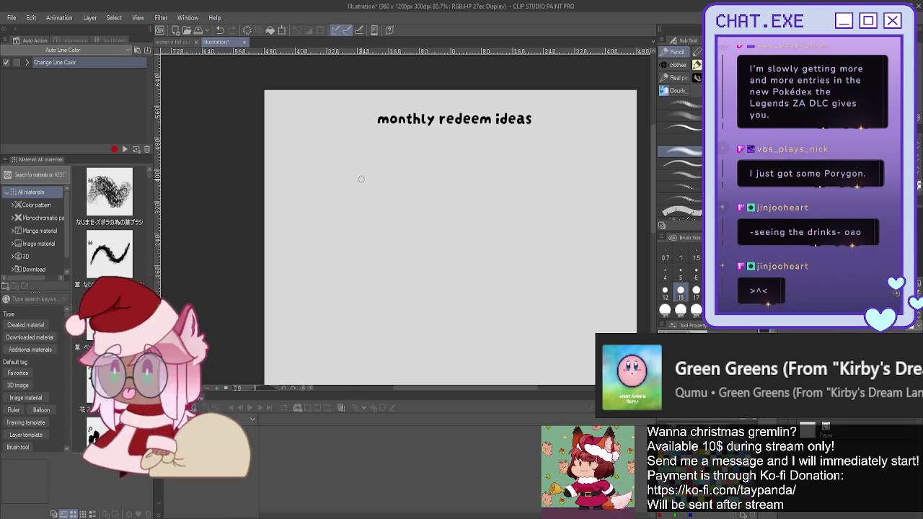
pyautogui.moveTo(538, 130); pyautogui.dragTo(424, 127)
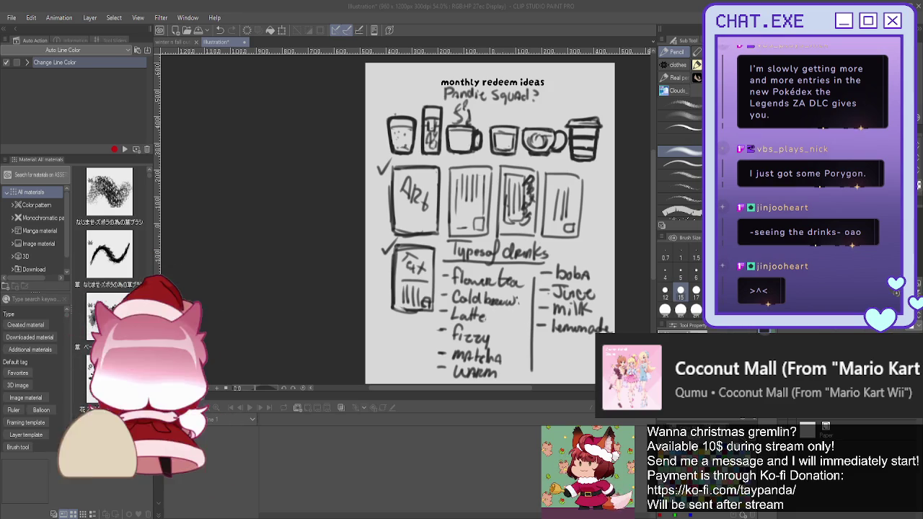
# Remove the check marks and hide the drinks sketch layer
pyautogui.hotkey('ctrl', 'z')
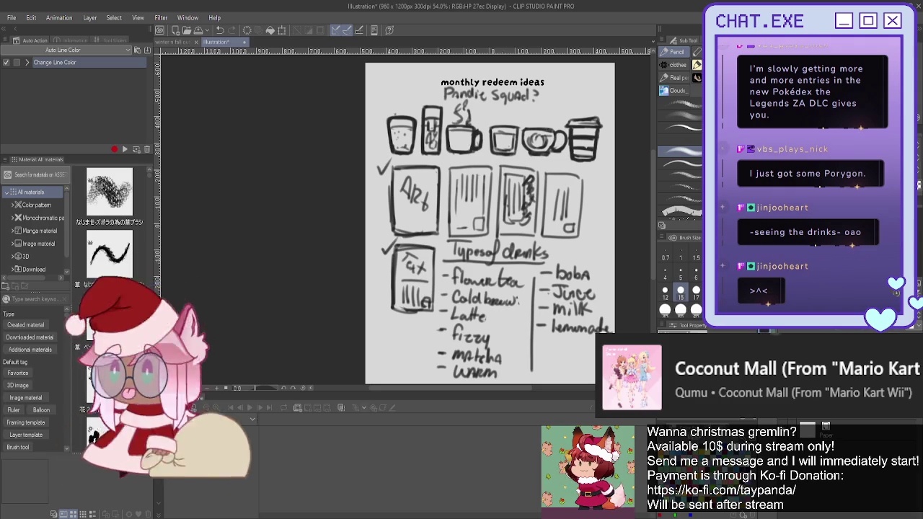
pyautogui.hotkey('ctrl', 'z')
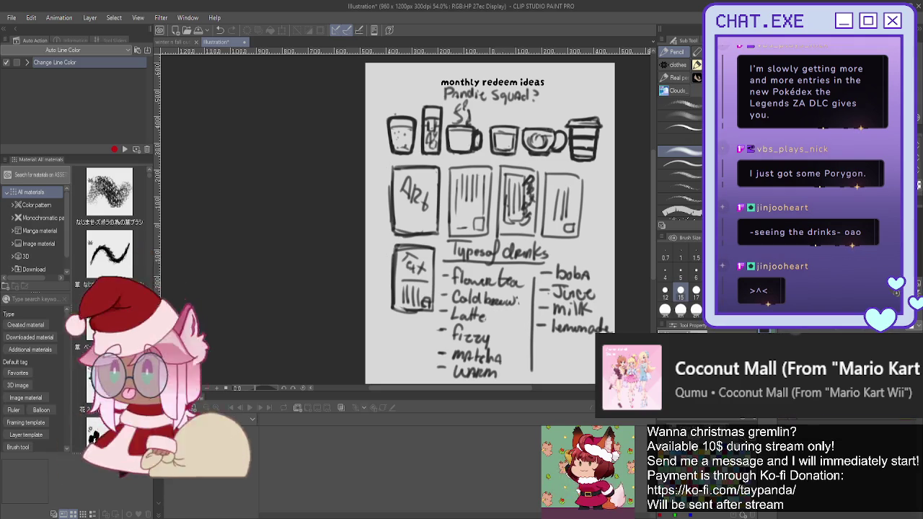
pyautogui.press('Delete')
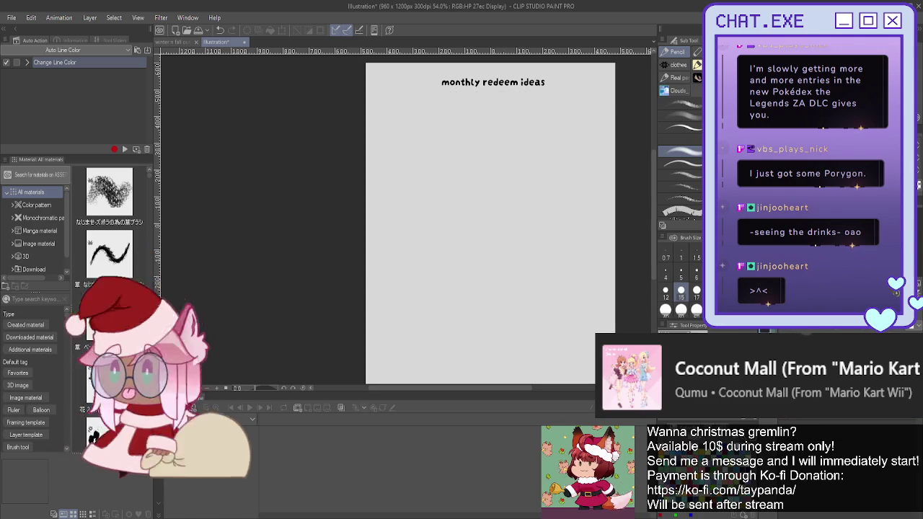
# Show the postcard template layer and scale it to fit just inside the page
pyautogui.hotkey('ctrl', 'z')
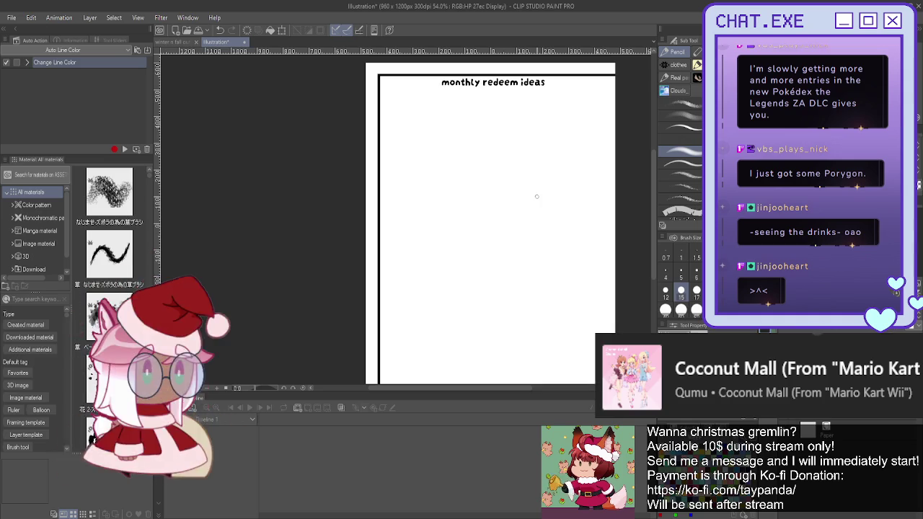
pyautogui.scroll(-3, 389, 238)
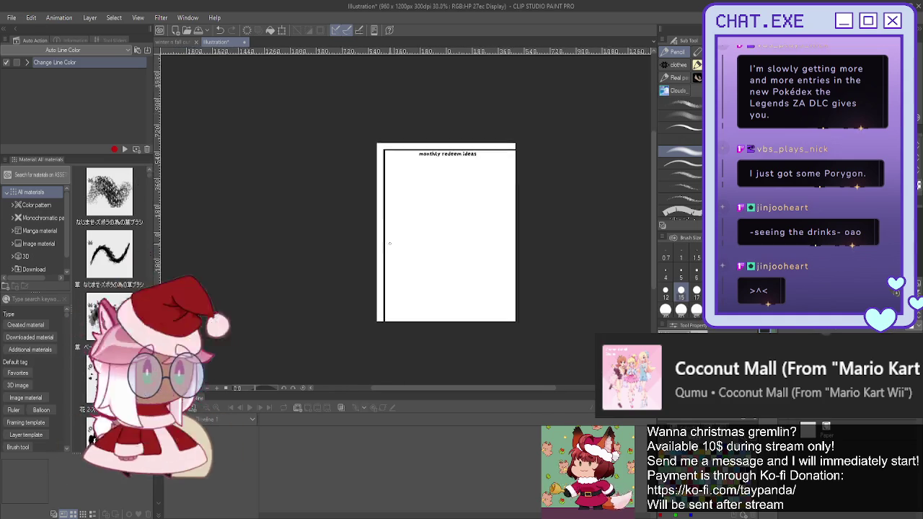
pyautogui.hotkey('ctrl', 't')
pyautogui.moveTo(592, 315); pyautogui.dragTo(475, 314)
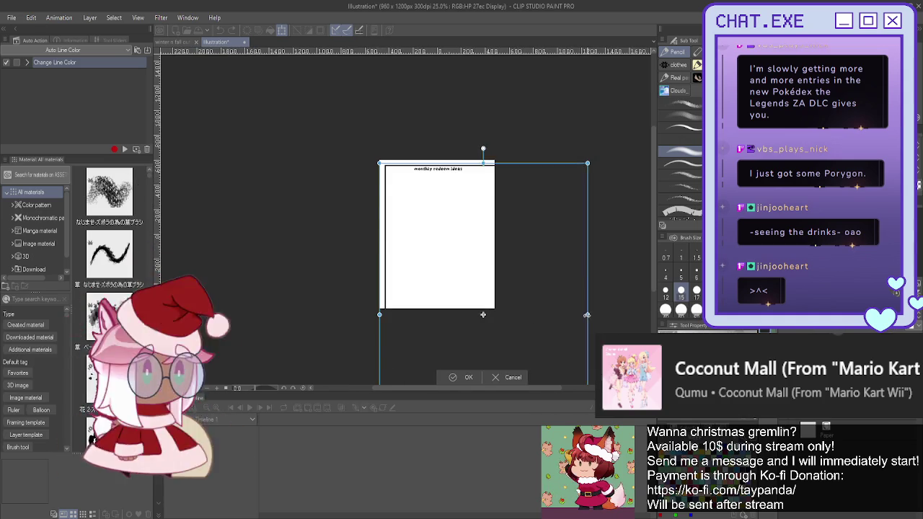
pyautogui.moveTo(449, 278); pyautogui.dragTo(450, 240)
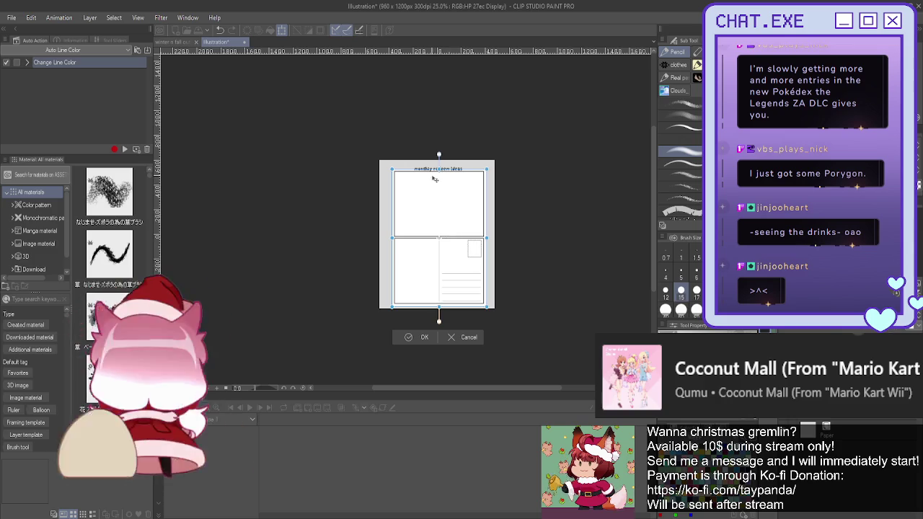
pyautogui.moveTo(438, 172); pyautogui.dragTo(438, 175)
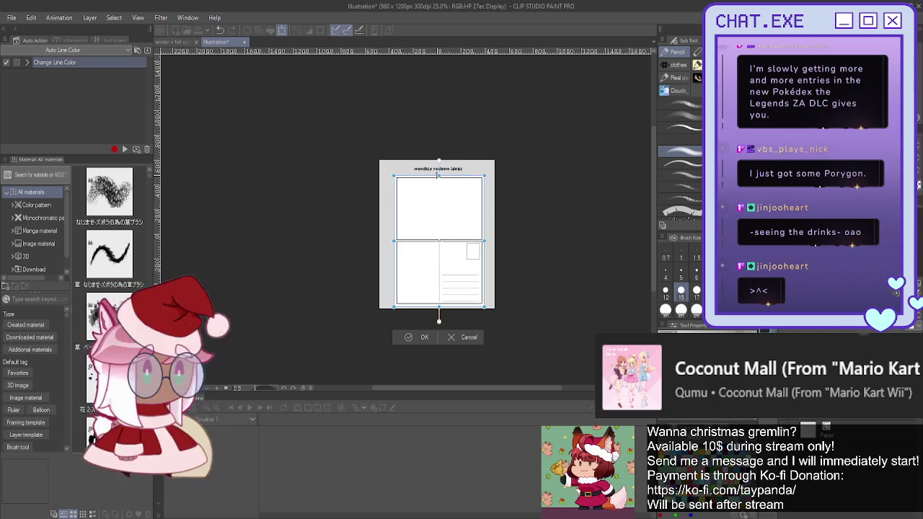
pyautogui.click(409, 337)
# Hide the postcard template and select Layer 5 for the new sketch
pyautogui.scroll(2, 425, 205)
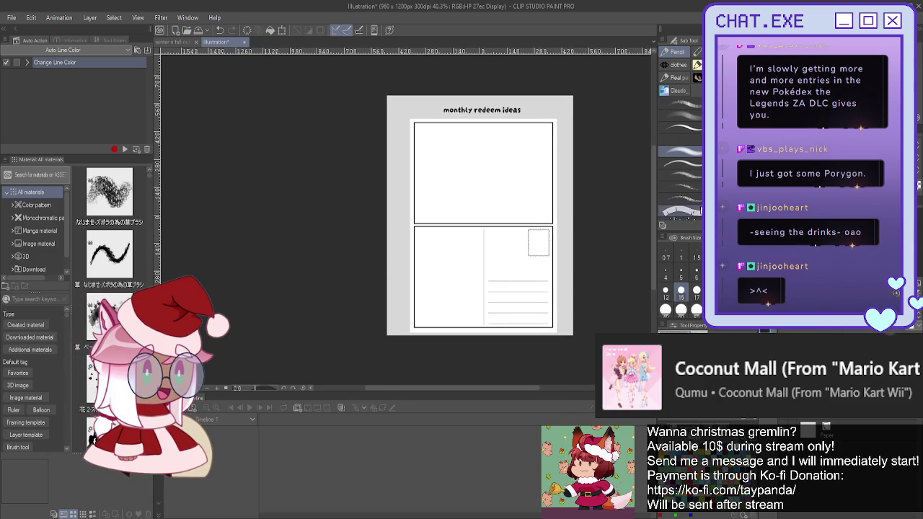
pyautogui.scroll(2, 446, 236)
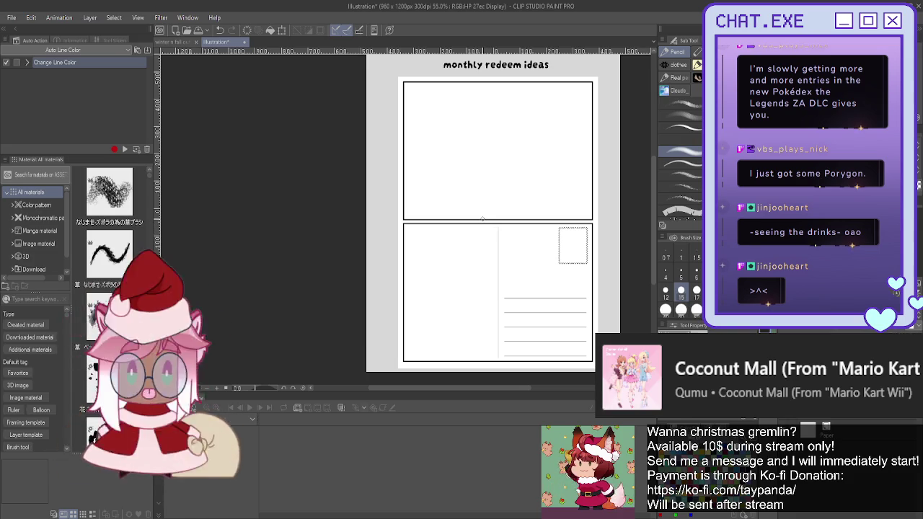
pyautogui.hotkey('ctrl', 'z')
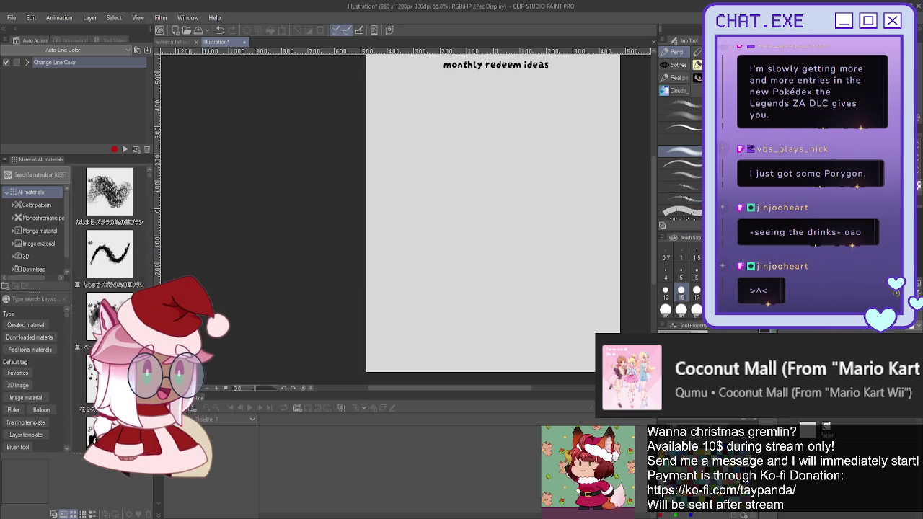
pyautogui.click(808, 421)
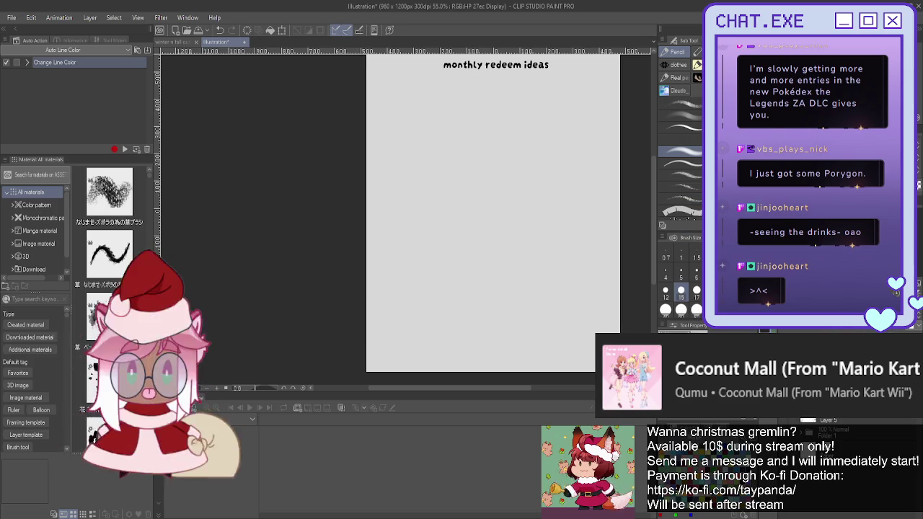
# Close the first rectangle's outline and move it lower on the page
pyautogui.moveTo(603, 84)
pyautogui.mouseDown()
pyautogui.moveTo(603, 176)
pyautogui.moveTo(538, 175)
pyautogui.mouseUp()
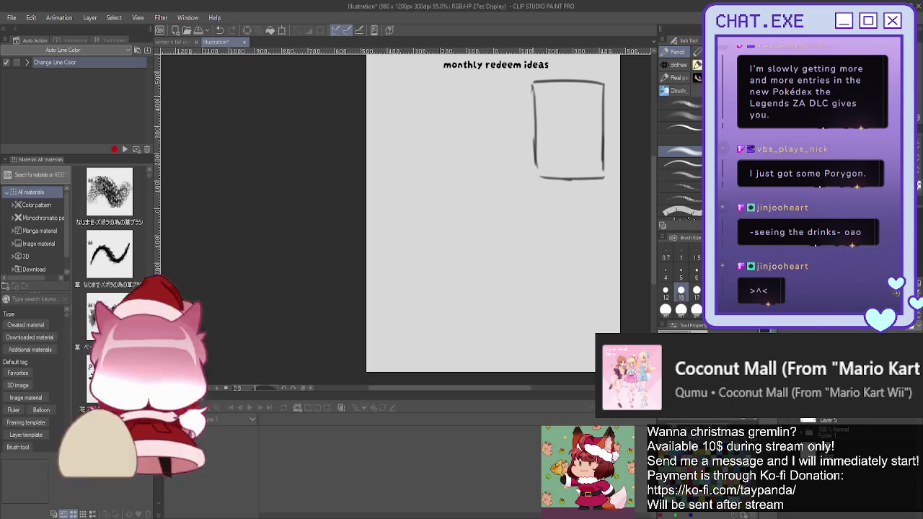
pyautogui.moveTo(534, 130); pyautogui.dragTo(534, 178)
pyautogui.moveTo(602, 105); pyautogui.dragTo(604, 176)
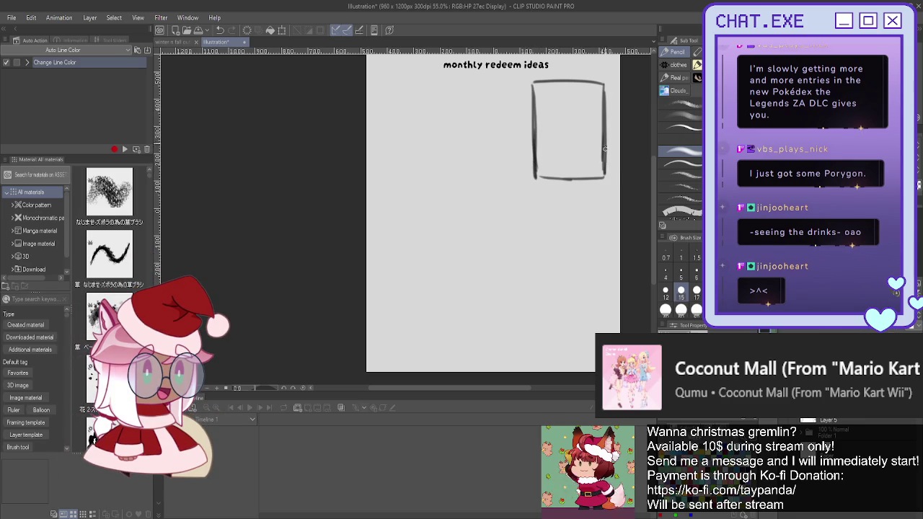
pyautogui.scroll(3, 496, 216)
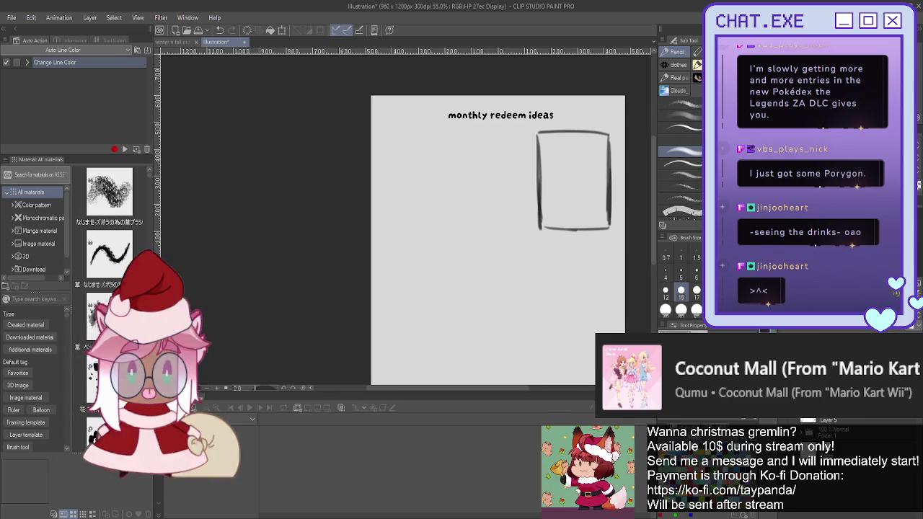
pyautogui.press('k')
pyautogui.moveTo(526, 171); pyautogui.dragTo(526, 223)
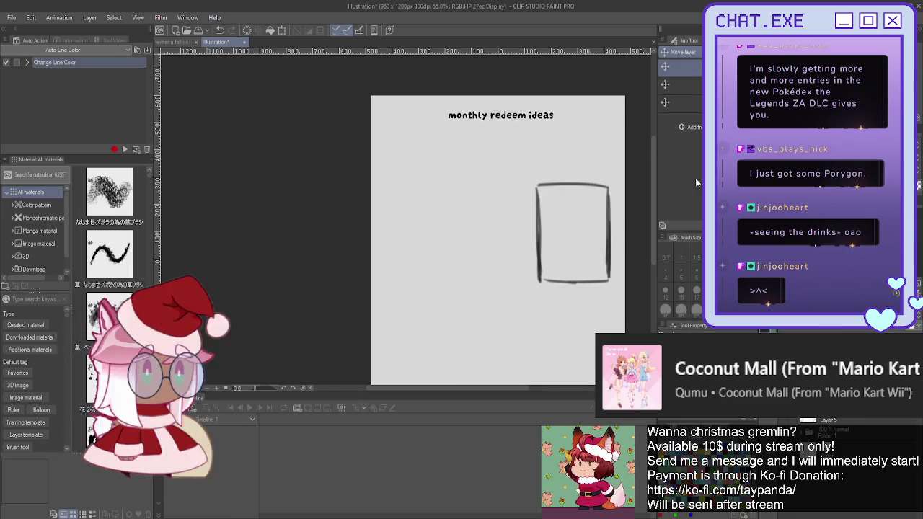
# Draw a second box beside the first and a header line near each box's top
pyautogui.press('p')
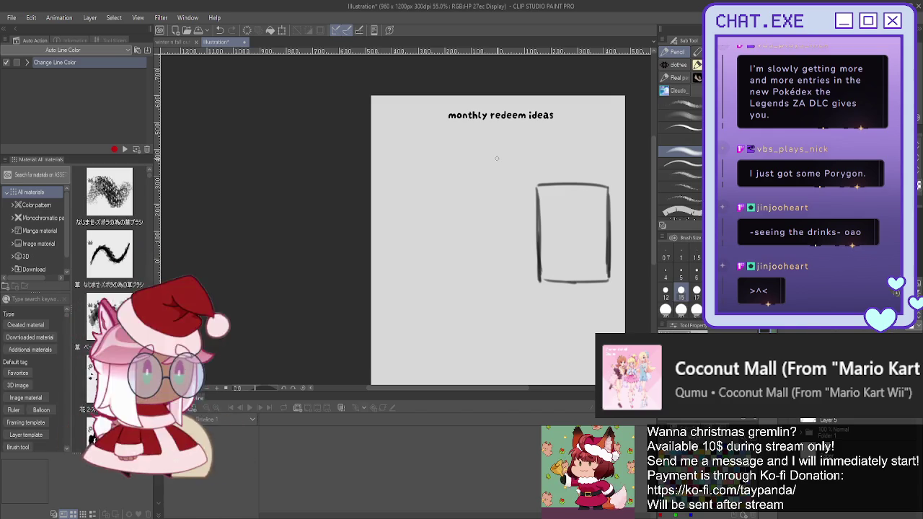
pyautogui.moveTo(526, 189); pyautogui.dragTo(526, 278)
pyautogui.moveTo(526, 187)
pyautogui.mouseDown()
pyautogui.moveTo(469, 189)
pyautogui.moveTo(467, 280)
pyautogui.mouseUp()
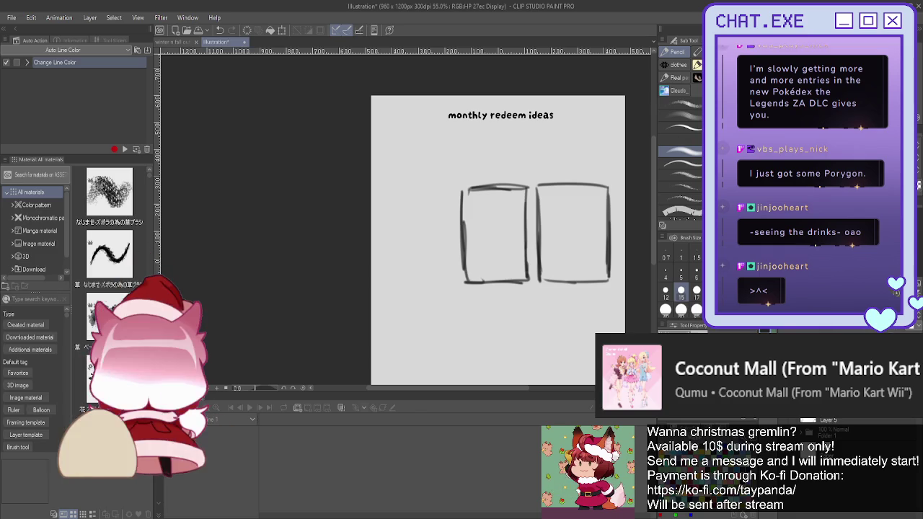
pyautogui.scroll(1, 512, 191)
pyautogui.moveTo(518, 208)
pyautogui.mouseDown()
pyautogui.moveTo(472, 209)
pyautogui.moveTo(489, 192)
pyautogui.moveTo(496, 209)
pyautogui.moveTo(508, 208)
pyautogui.mouseUp()
pyautogui.moveTo(618, 205); pyautogui.dragTo(564, 206)
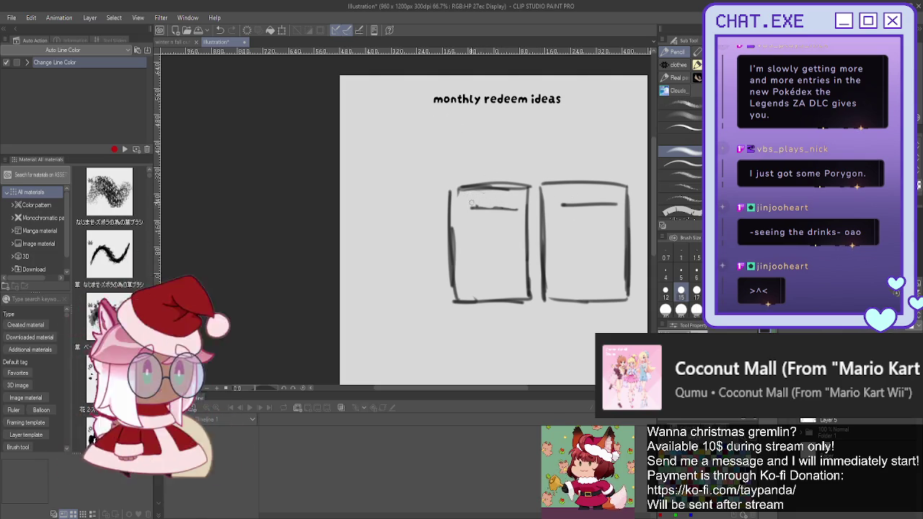
# Label the left box 'Drink' and the right box 'Tips', replacing the Health heading
pyautogui.moveTo(474, 195)
pyautogui.mouseDown()
pyautogui.moveTo(474, 208)
pyautogui.moveTo(509, 209)
pyautogui.mouseUp()
pyautogui.moveTo(513, 195); pyautogui.dragTo(518, 210)
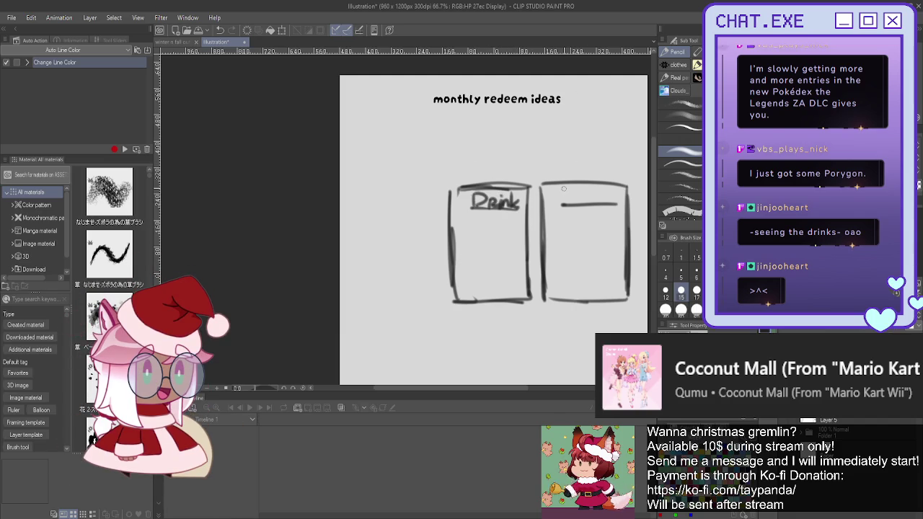
pyautogui.moveTo(576, 200); pyautogui.dragTo(581, 204)
pyautogui.moveTo(588, 199); pyautogui.dragTo(610, 205)
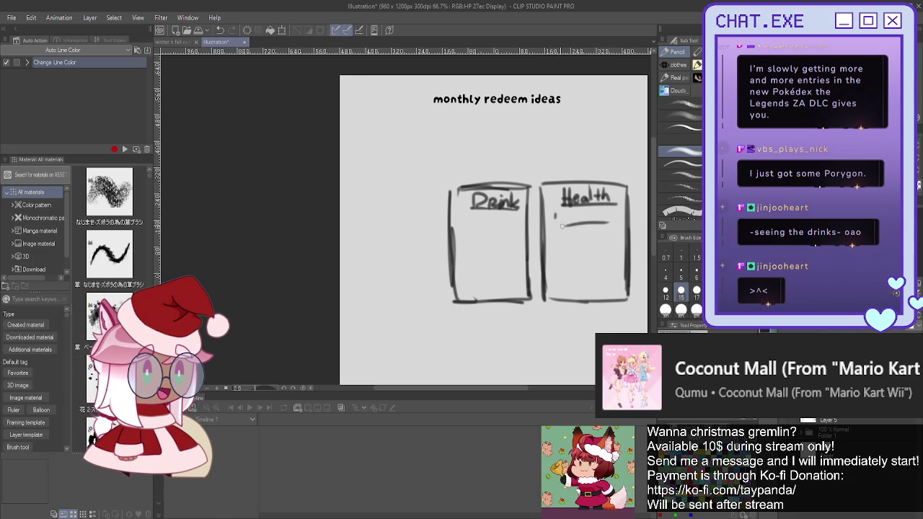
pyautogui.moveTo(568, 247); pyautogui.dragTo(601, 244)
pyautogui.hotkey('ctrl', 'z')
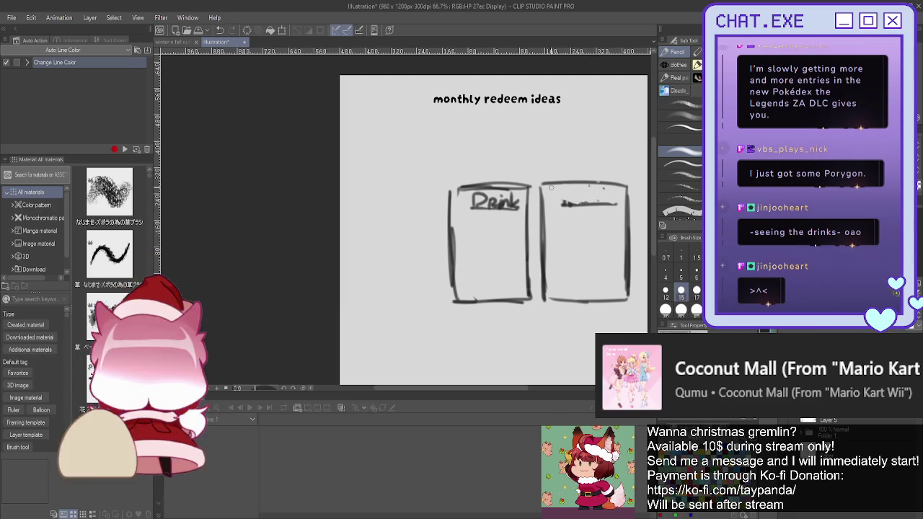
pyautogui.moveTo(567, 194)
pyautogui.mouseDown()
pyautogui.moveTo(570, 205)
pyautogui.moveTo(603, 205)
pyautogui.mouseUp()
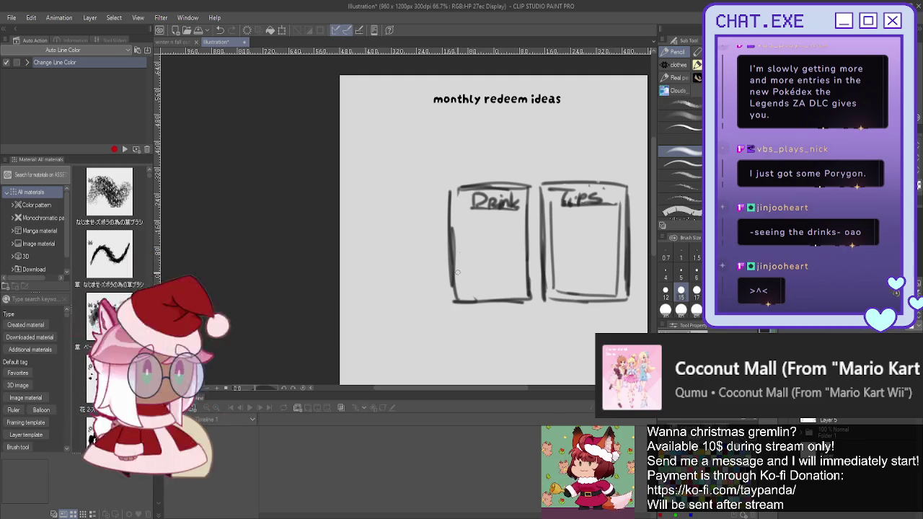
# Thicken the top and left edges of the Drink panel
pyautogui.moveTo(444, 187); pyautogui.dragTo(530, 184)
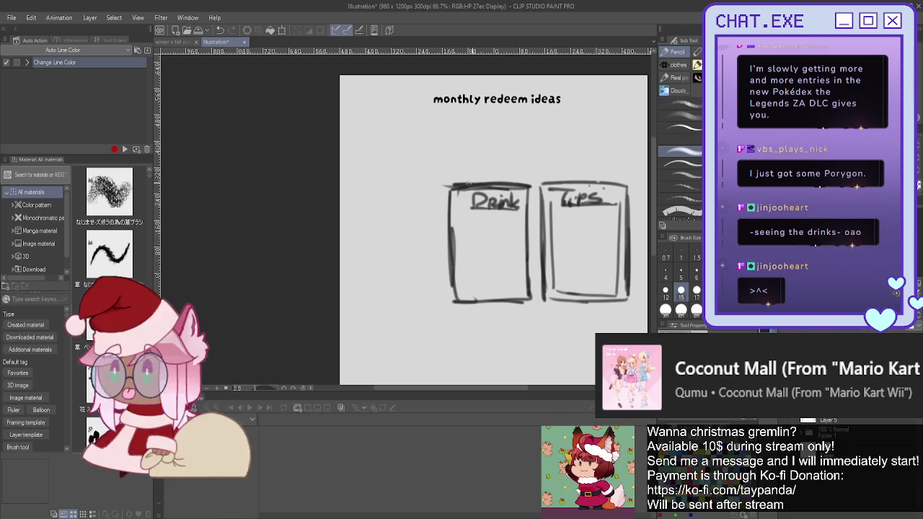
pyautogui.moveTo(449, 185); pyautogui.dragTo(451, 296)
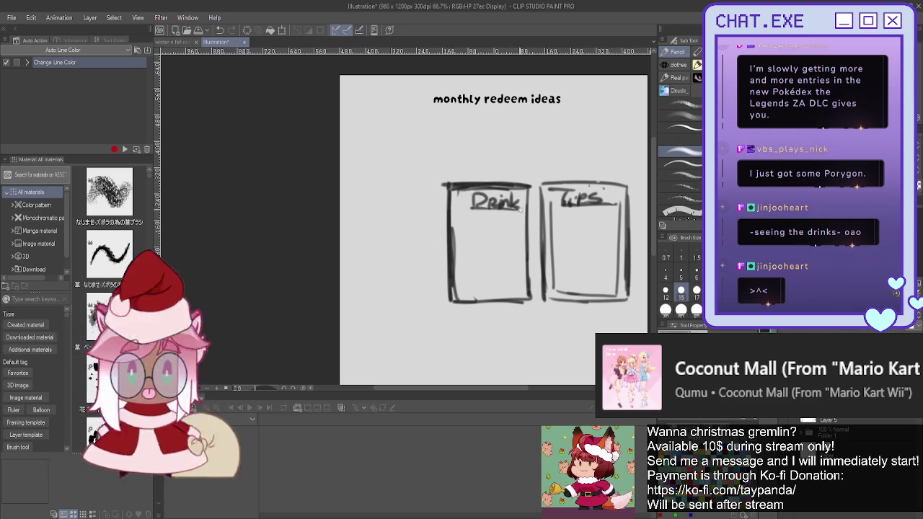
pyautogui.scroll(-1, 412, 228)
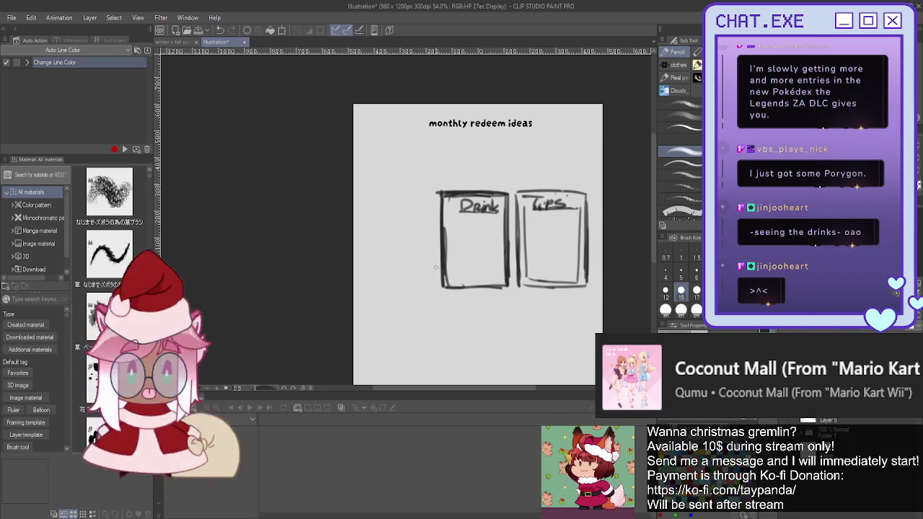
# Sketch a small cup and a content line inside the Drink panel
pyautogui.scroll(1, 436, 267)
pyautogui.scroll(1, 440, 265)
pyautogui.scroll(1, 456, 262)
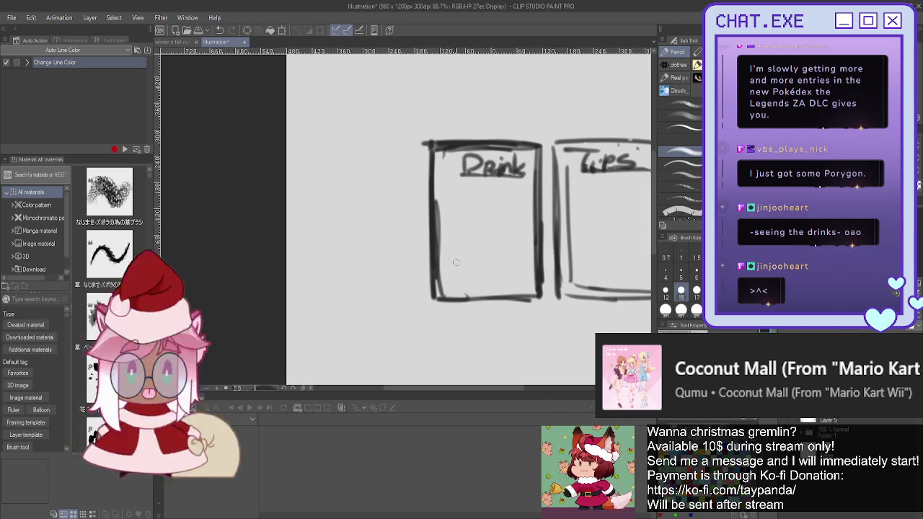
pyautogui.moveTo(455, 263)
pyautogui.mouseDown()
pyautogui.moveTo(446, 292)
pyautogui.moveTo(469, 286)
pyautogui.mouseUp()
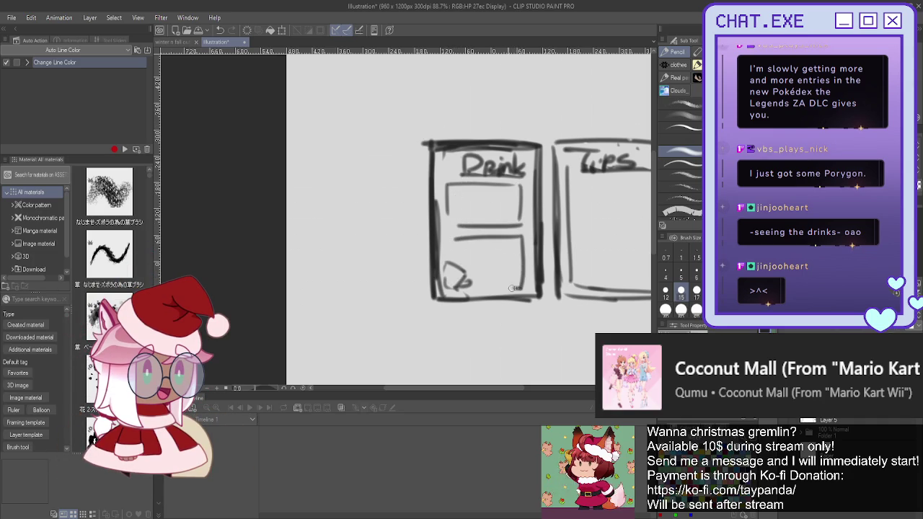
pyautogui.moveTo(515, 249); pyautogui.dragTo(497, 250)
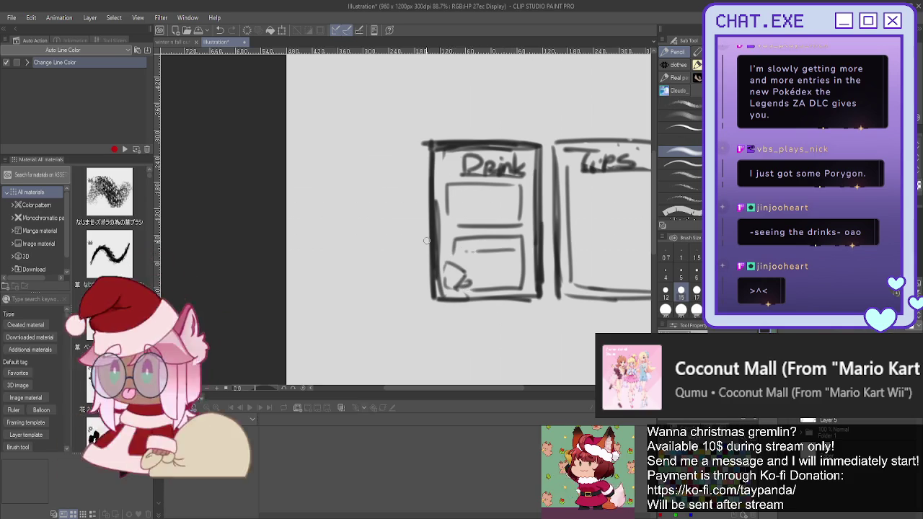
# Try a text line in the Tips panel, undo it, and zoom to review the panels
pyautogui.scroll(-2, 468, 304)
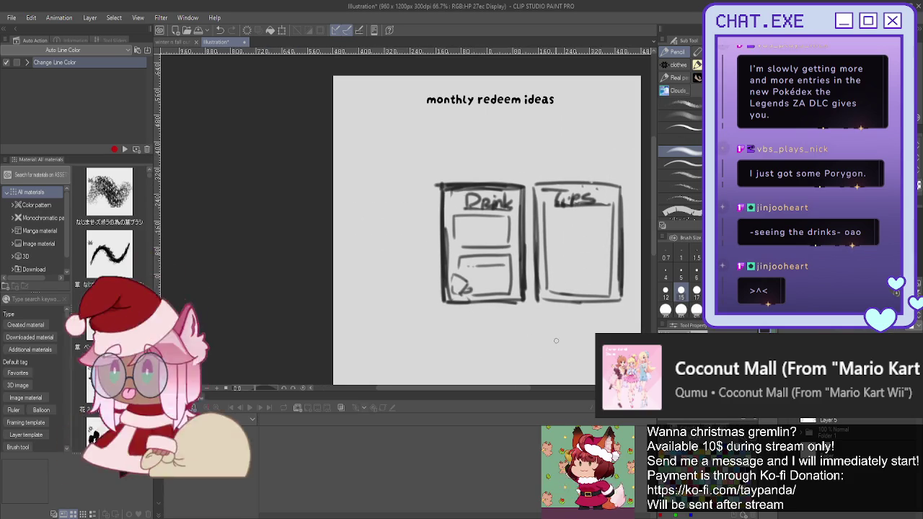
pyautogui.scroll(2, 571, 218)
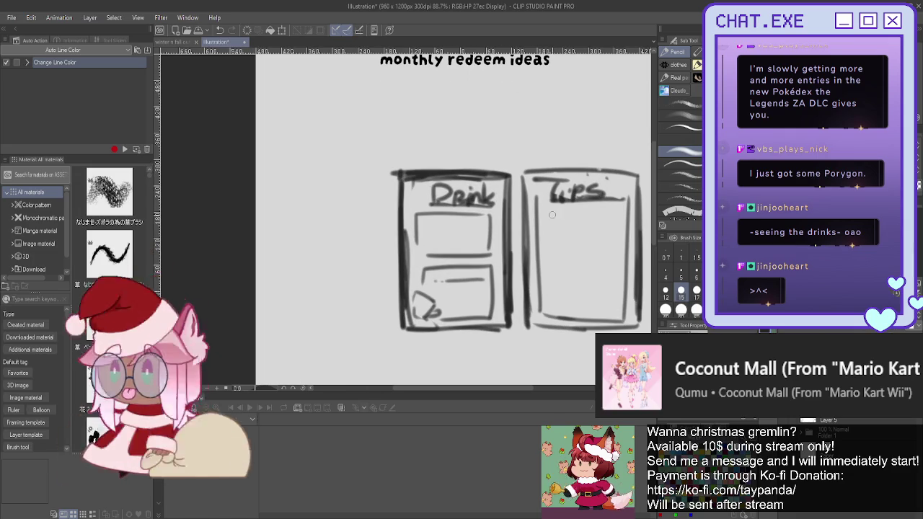
pyautogui.moveTo(552, 223)
pyautogui.mouseDown()
pyautogui.moveTo(611, 221)
pyautogui.moveTo(592, 235)
pyautogui.mouseUp()
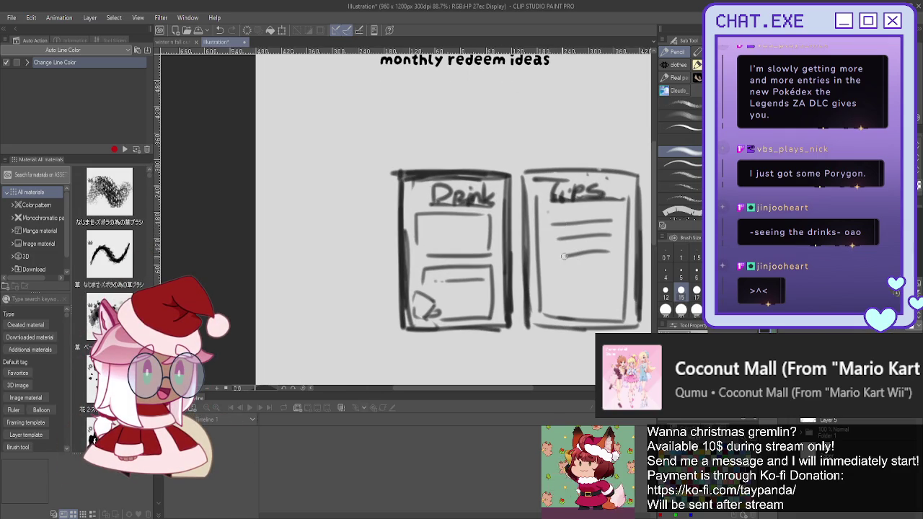
pyautogui.hotkey('ctrl', 'z')
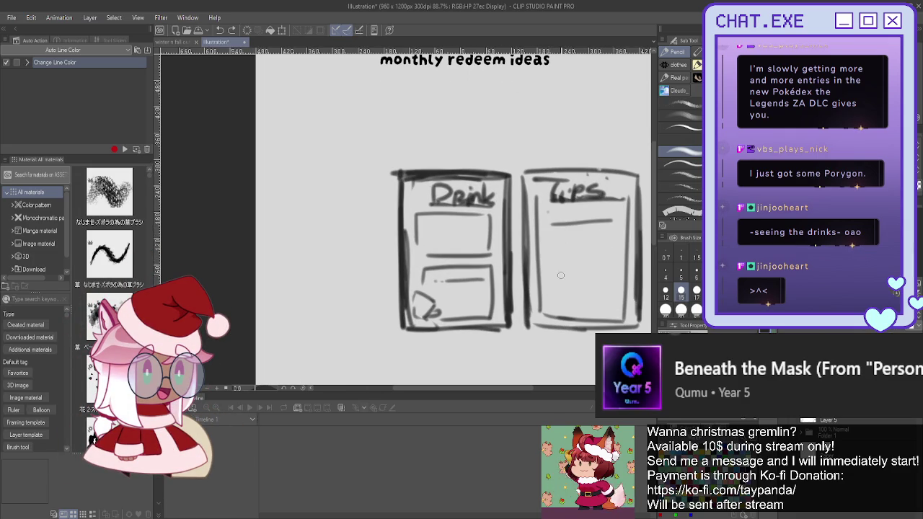
pyautogui.scroll(-1, 449, 221)
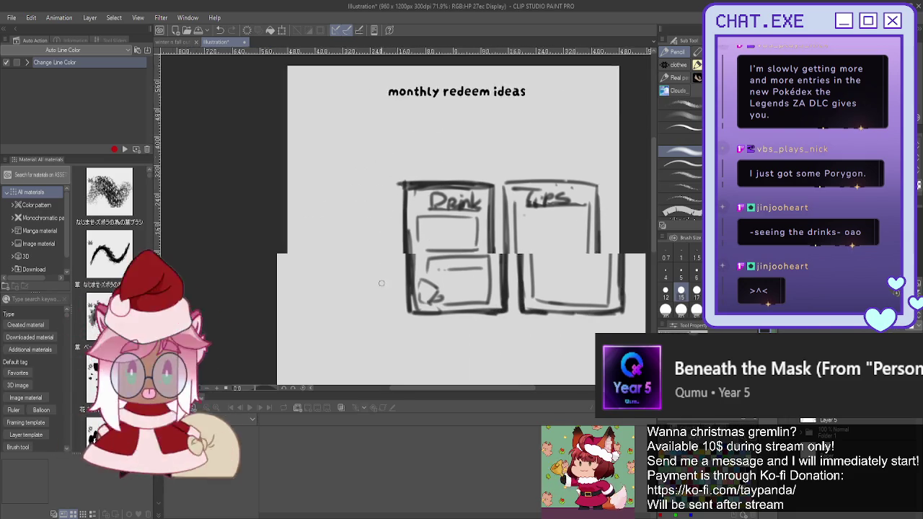
pyautogui.scroll(-3, 378, 272)
pyautogui.scroll(1, 379, 266)
pyautogui.scroll(1, 378, 264)
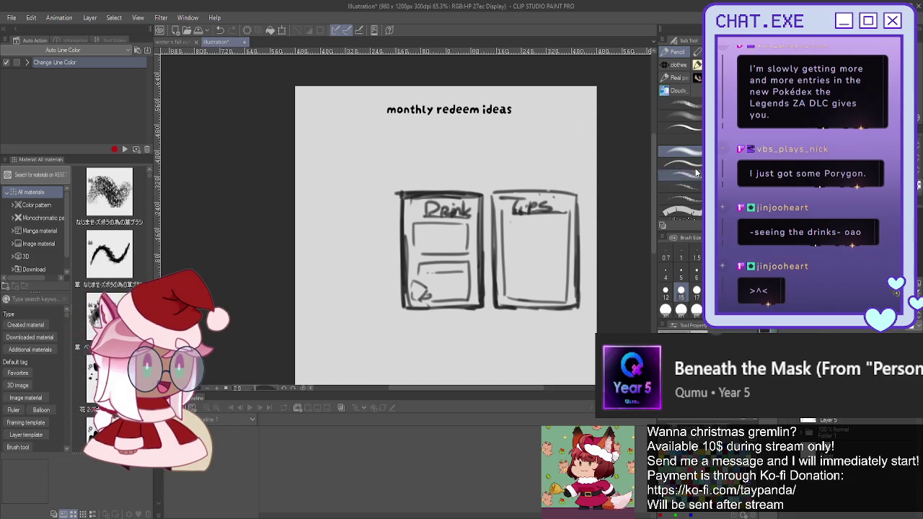
# Move the Drink and Tips panel sketches up and left, then view the whole page
pyautogui.press('k')
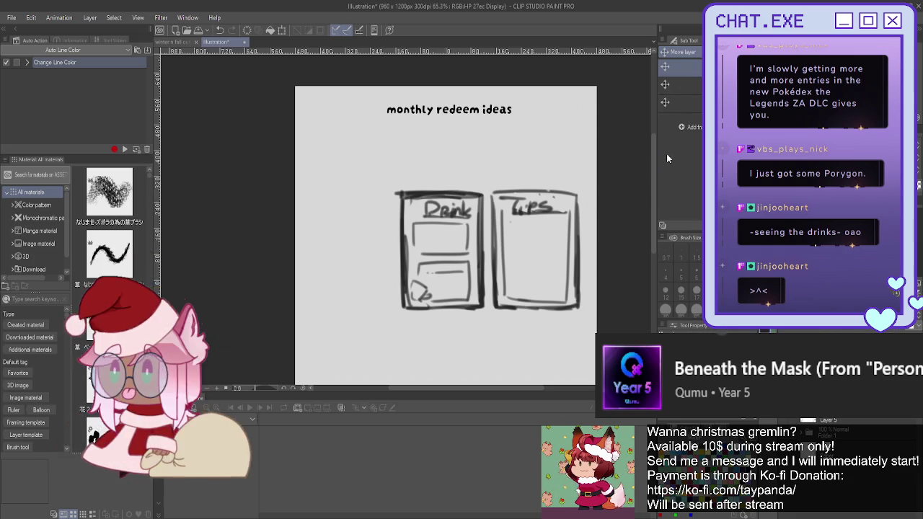
pyautogui.moveTo(474, 272)
pyautogui.mouseDown()
pyautogui.moveTo(450, 229)
pyautogui.moveTo(382, 214)
pyautogui.mouseUp()
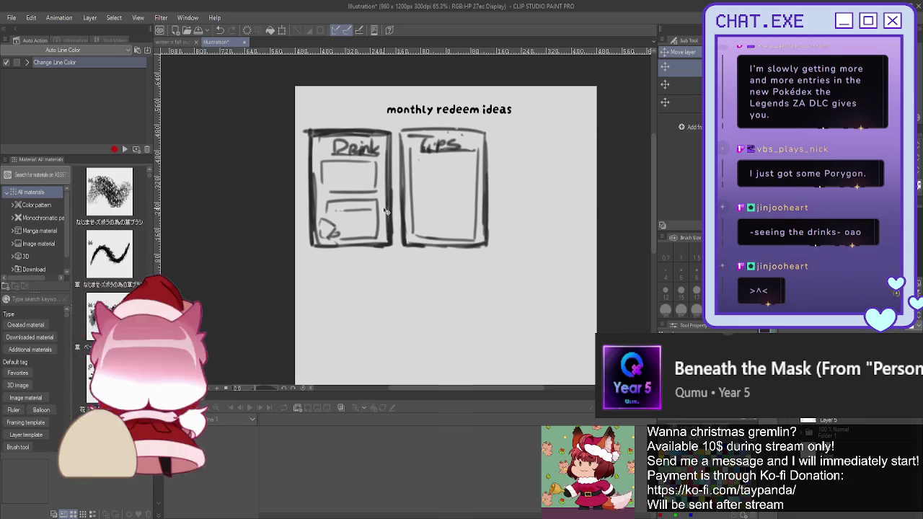
pyautogui.scroll(-3, 446, 238)
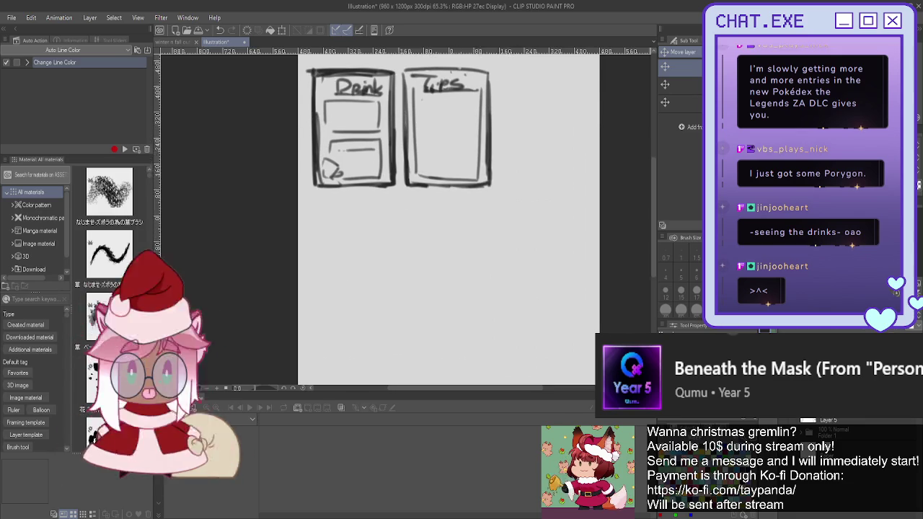
pyautogui.hotkey('ctrl', '-')
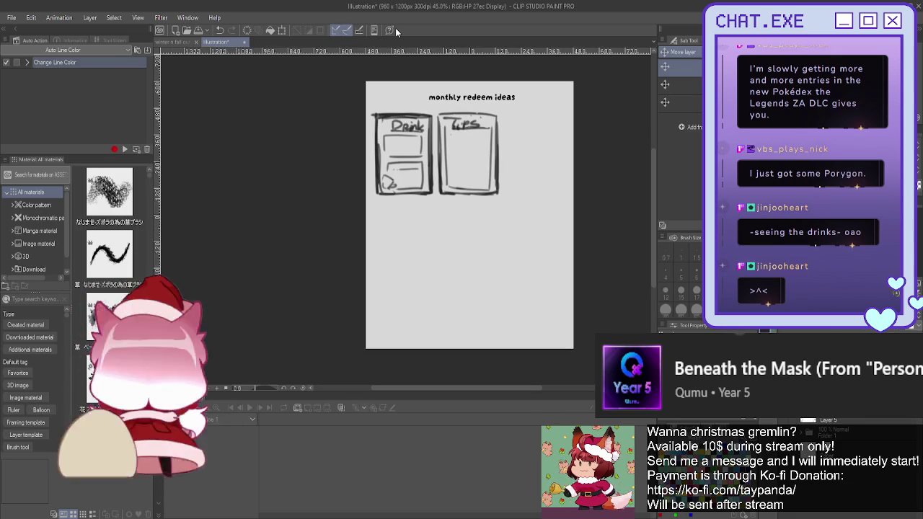
pyautogui.scroll(1, 498, 206)
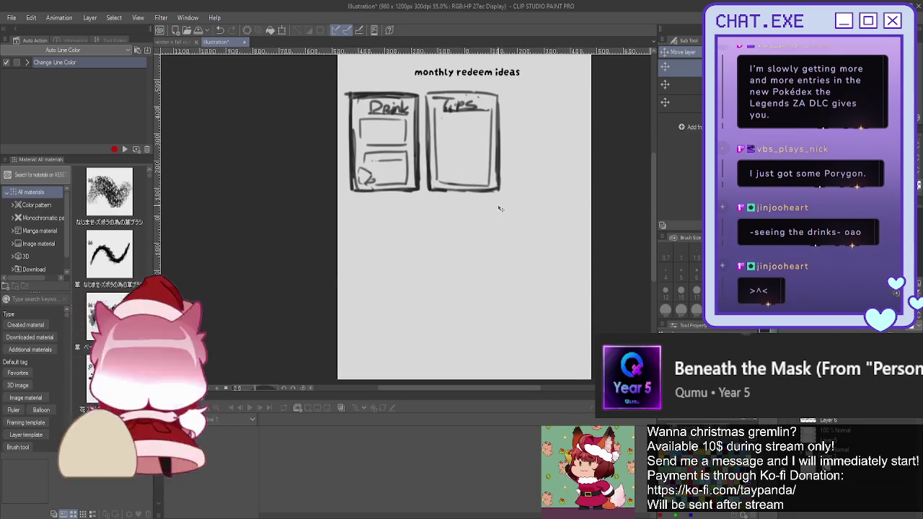
pyautogui.scroll(1, 505, 208)
# Outline a new panel at the lower right headed 'Shop'
pyautogui.press('p')
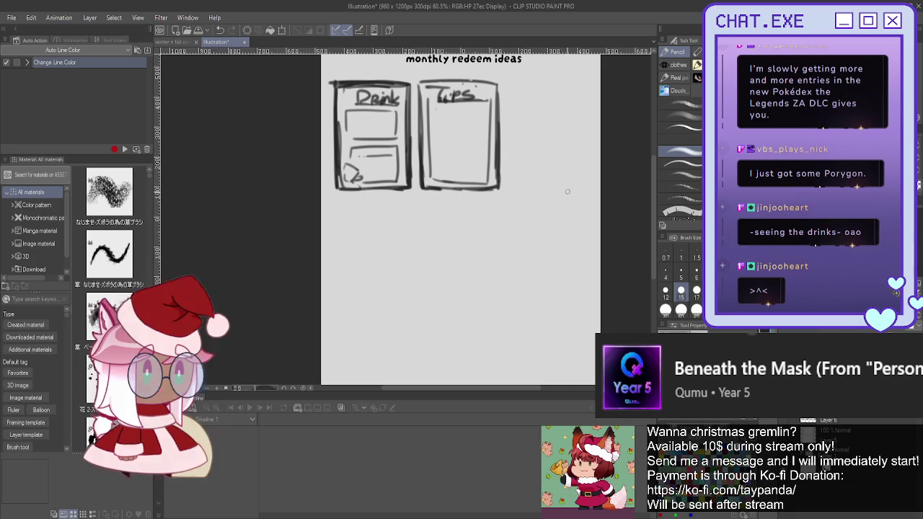
pyautogui.moveTo(587, 203); pyautogui.dragTo(516, 203)
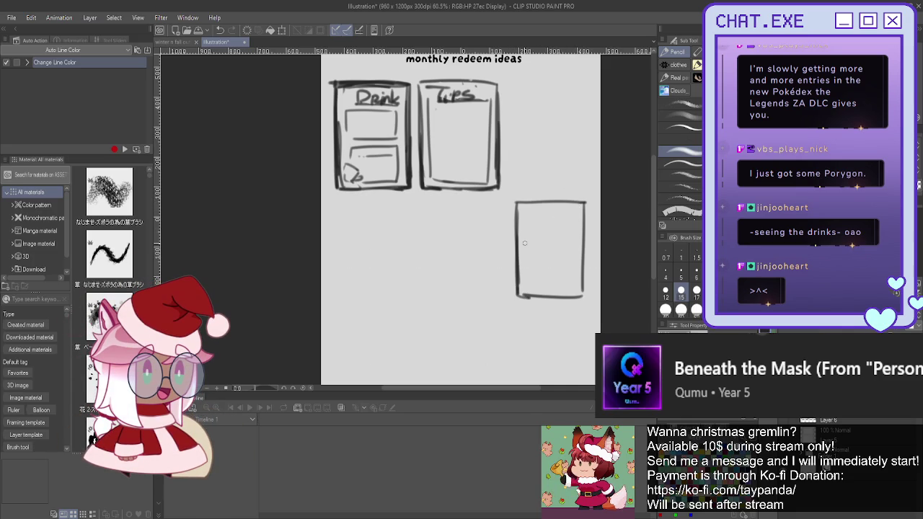
pyautogui.scroll(1, 532, 194)
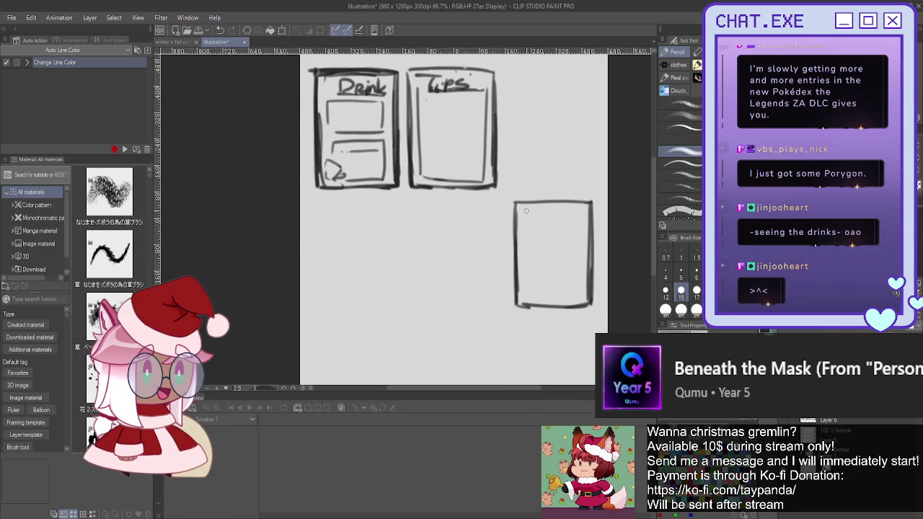
pyautogui.moveTo(537, 209)
pyautogui.mouseDown()
pyautogui.moveTo(530, 219)
pyautogui.moveTo(563, 215)
pyautogui.moveTo(569, 205)
pyautogui.mouseUp()
pyautogui.moveTo(574, 219); pyautogui.dragTo(577, 206)
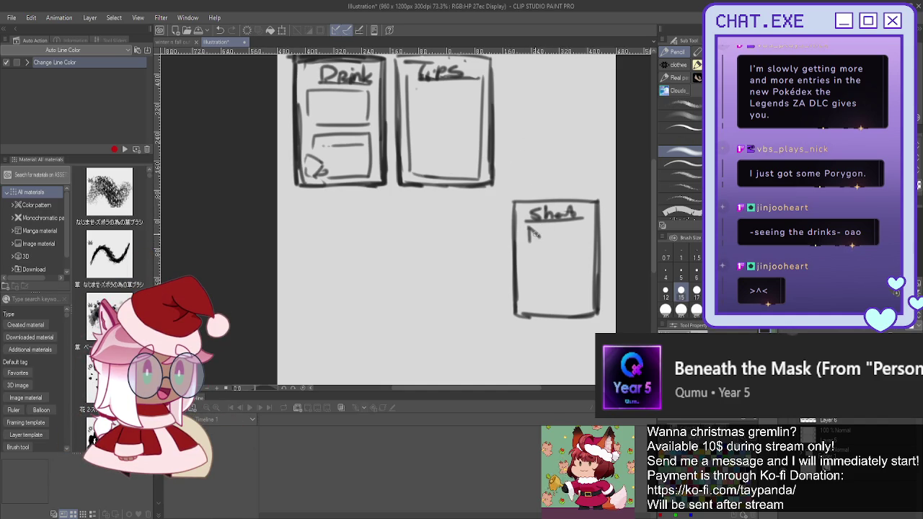
# Doodle small items in the Shop panel: a jar, figure-eight, round item and square
pyautogui.moveTo(525, 231)
pyautogui.mouseDown()
pyautogui.moveTo(544, 230)
pyautogui.moveTo(532, 248)
pyautogui.moveTo(580, 253)
pyautogui.moveTo(584, 269)
pyautogui.mouseUp()
pyautogui.moveTo(567, 231); pyautogui.dragTo(565, 233)
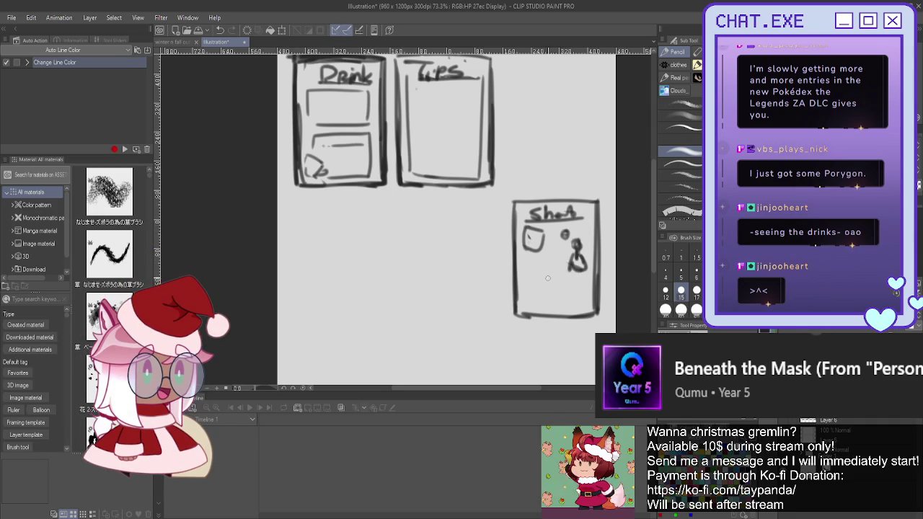
pyautogui.moveTo(550, 267)
pyautogui.mouseDown()
pyautogui.moveTo(553, 275)
pyautogui.moveTo(530, 272)
pyautogui.moveTo(583, 271)
pyautogui.mouseUp()
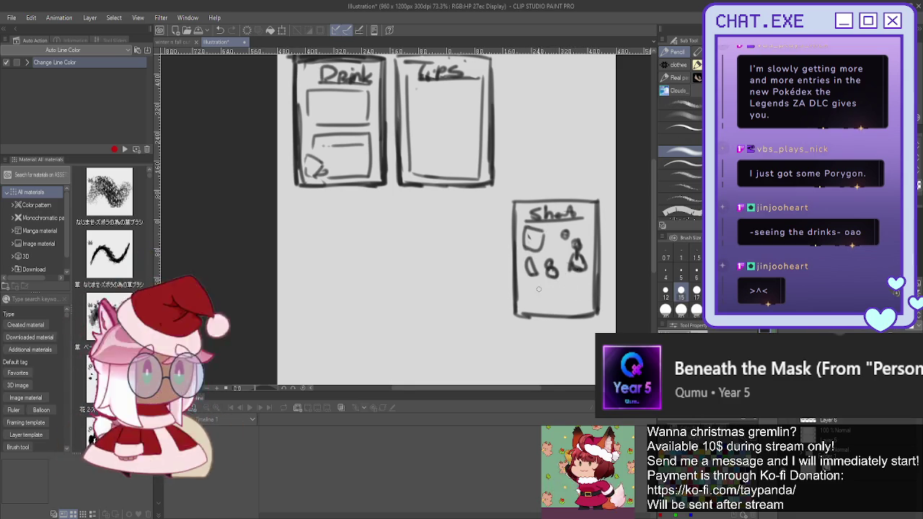
pyautogui.moveTo(539, 284)
pyautogui.mouseDown()
pyautogui.moveTo(544, 294)
pyautogui.moveTo(534, 307)
pyautogui.moveTo(547, 302)
pyautogui.moveTo(530, 311)
pyautogui.mouseUp()
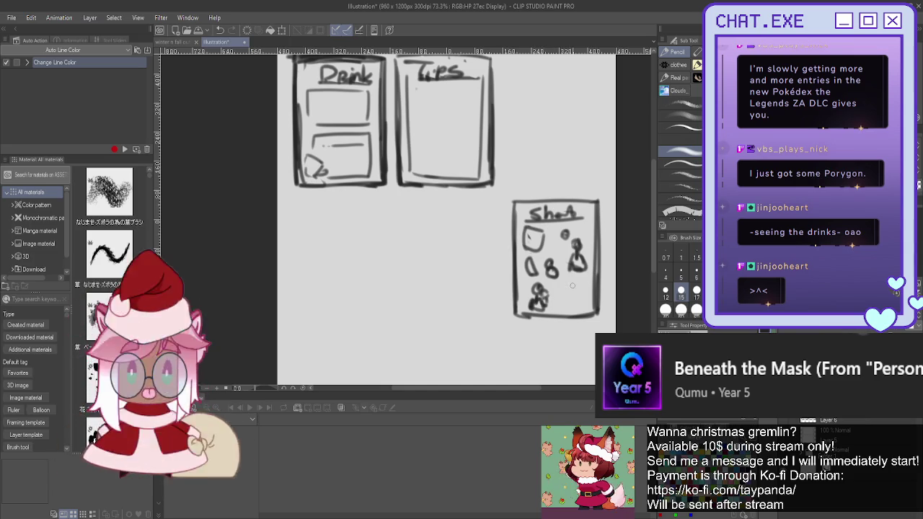
pyautogui.moveTo(569, 289)
pyautogui.mouseDown()
pyautogui.moveTo(569, 309)
pyautogui.moveTo(587, 303)
pyautogui.mouseUp()
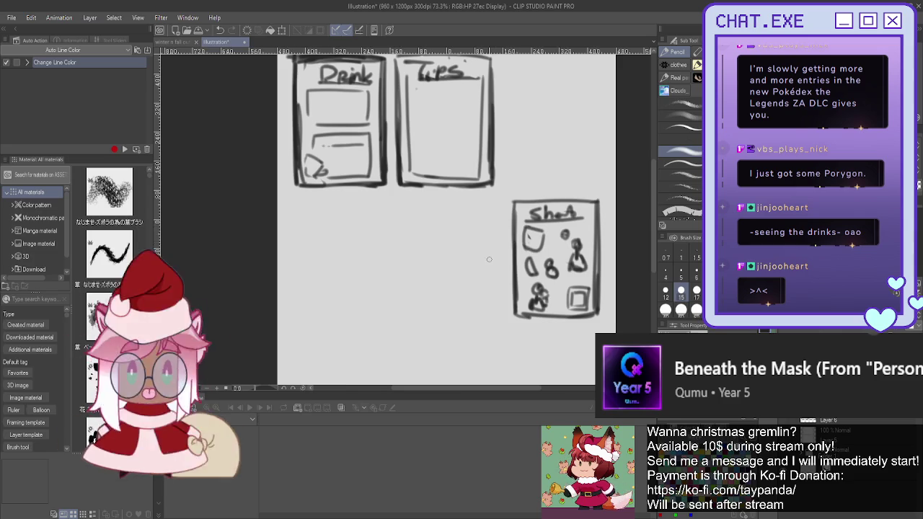
pyautogui.scroll(-3, 489, 260)
# Write the note 'In the future(?)' under the Shop panel
pyautogui.press('w')
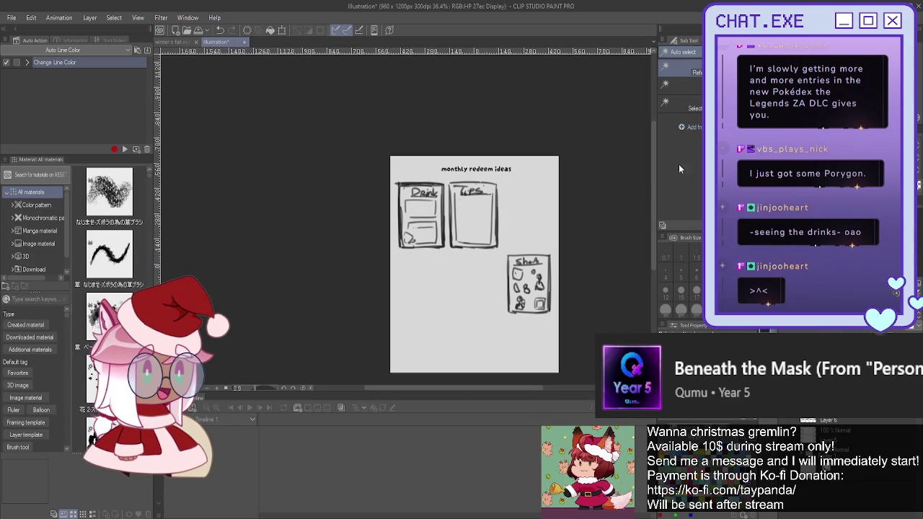
pyautogui.click(517, 274)
pyautogui.hotkey('ctrl', 'd')
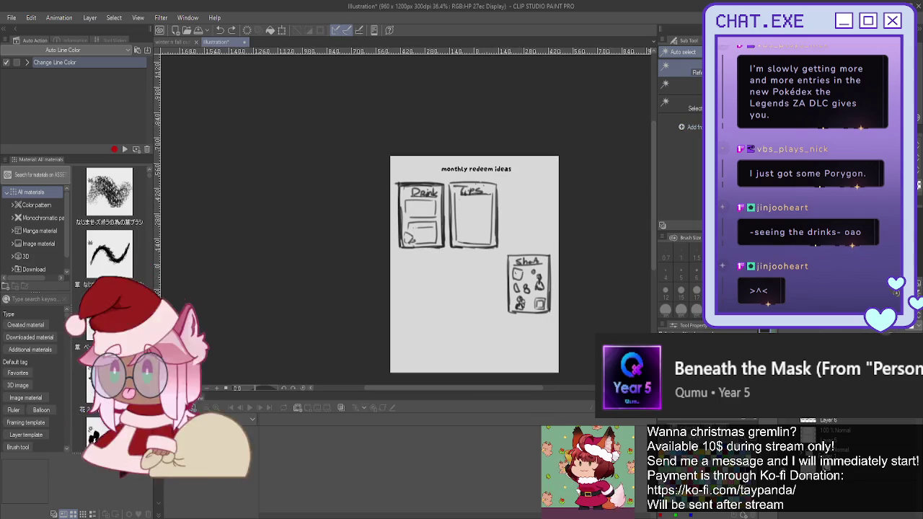
pyautogui.press('p')
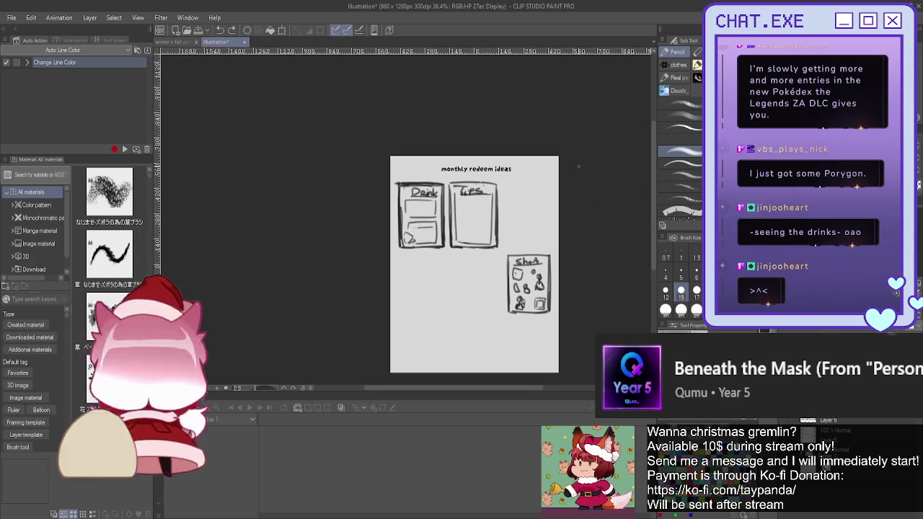
pyautogui.scroll(1, 510, 314)
pyautogui.scroll(1, 509, 313)
pyautogui.scroll(1, 509, 314)
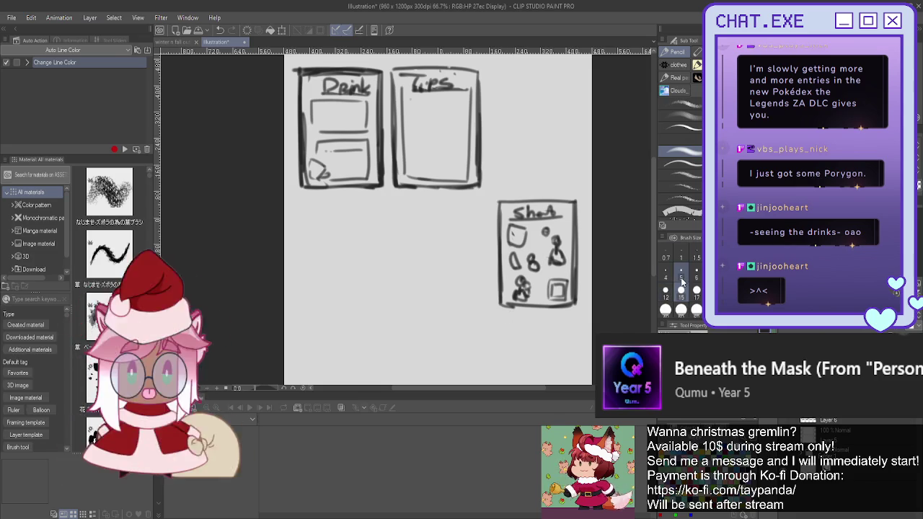
pyautogui.scroll(1, 511, 321)
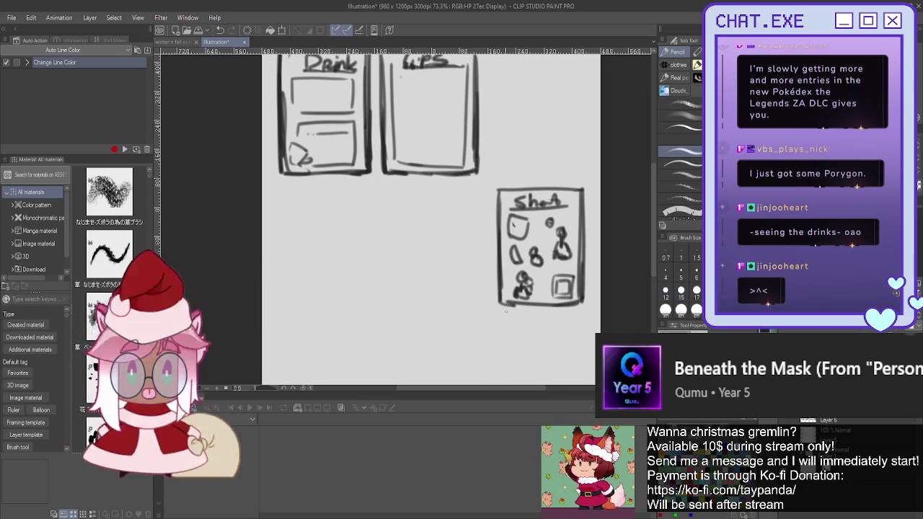
pyautogui.moveTo(508, 321); pyautogui.dragTo(549, 322)
pyautogui.moveTo(551, 312); pyautogui.dragTo(580, 325)
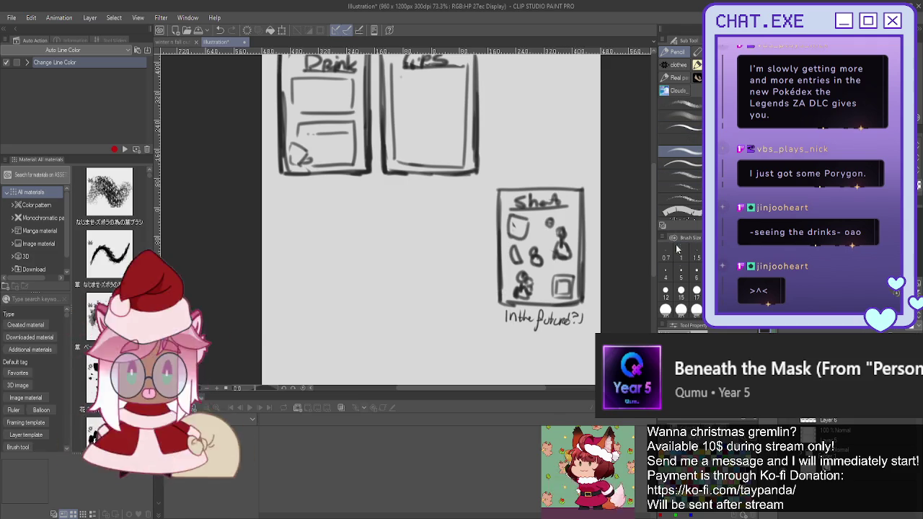
# Set the brush size to 12 and move the Shop panel up beside Tips
pyautogui.click(666, 292)
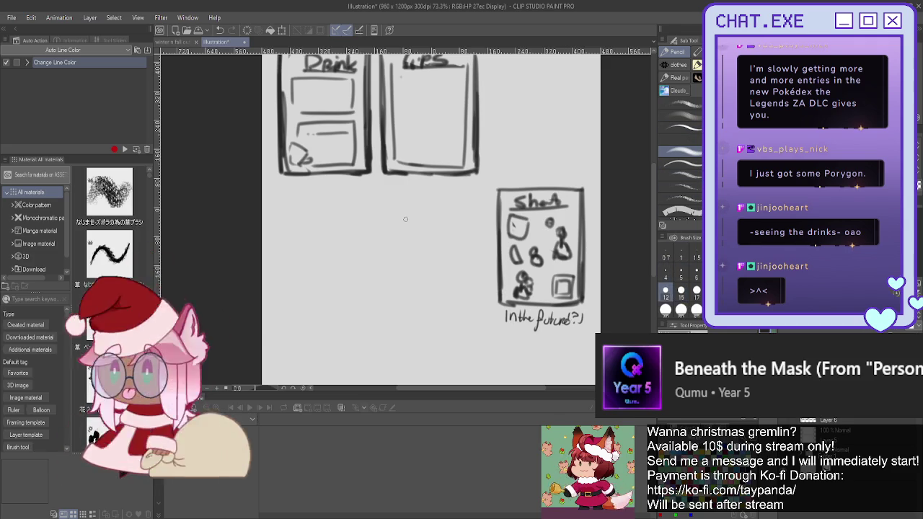
pyautogui.press('k')
pyautogui.scroll(-2, 539, 262)
pyautogui.moveTo(523, 268); pyautogui.dragTo(534, 175)
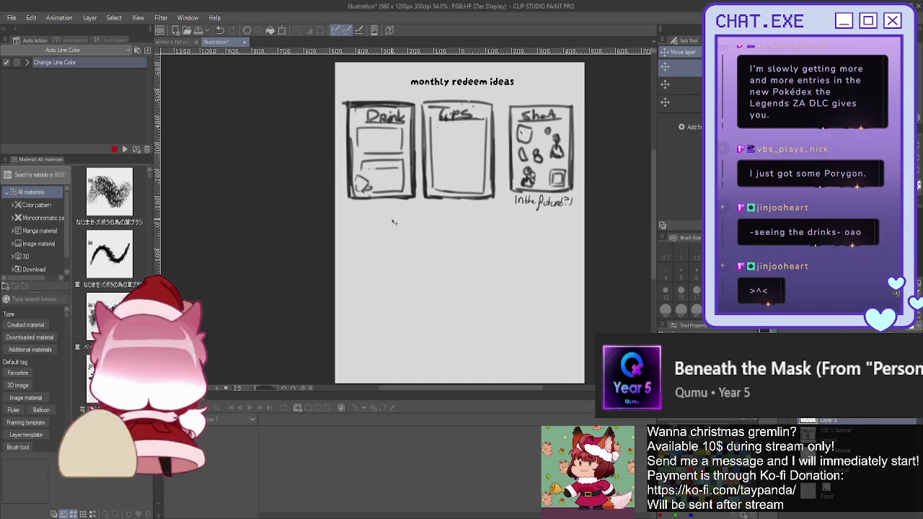
# Close both bottom-row boxes and label the left one 'Art'
pyautogui.press('p')
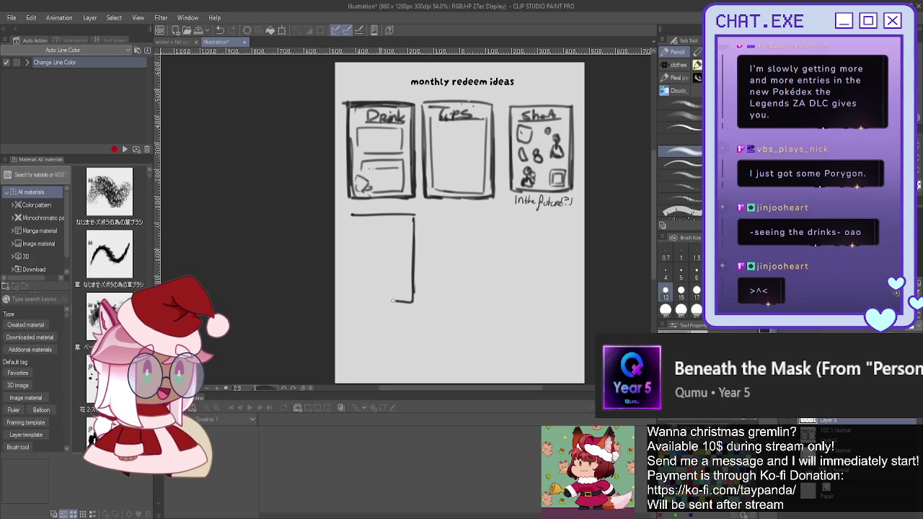
pyautogui.moveTo(350, 226); pyautogui.dragTo(358, 303)
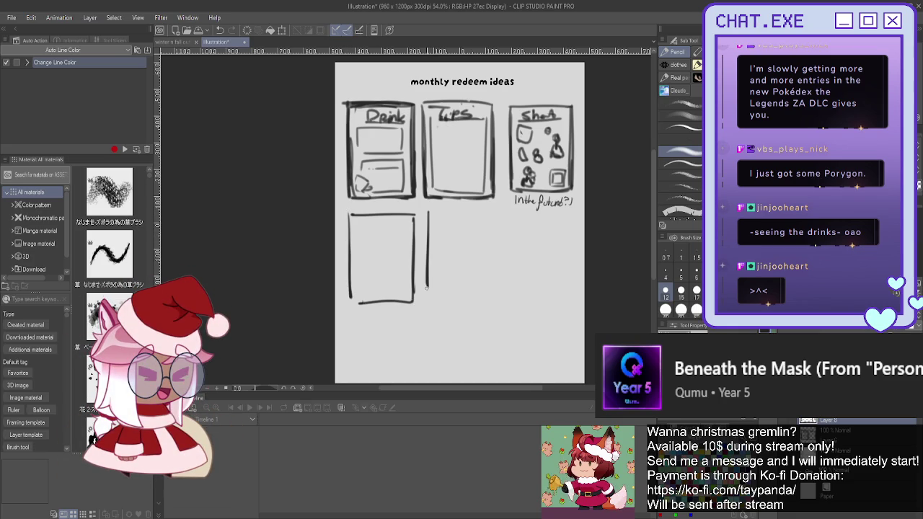
pyautogui.moveTo(490, 295); pyautogui.dragTo(442, 298)
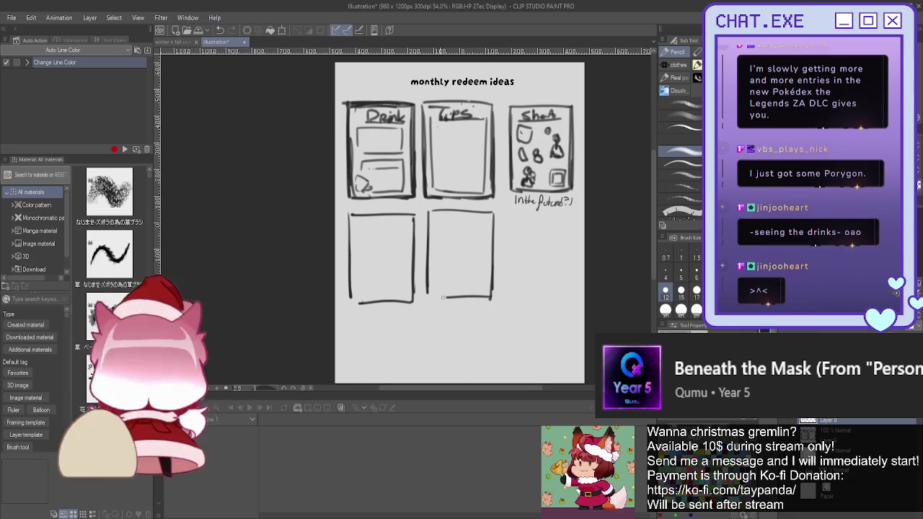
pyautogui.moveTo(426, 234)
pyautogui.mouseDown()
pyautogui.moveTo(428, 297)
pyautogui.moveTo(438, 300)
pyautogui.mouseUp()
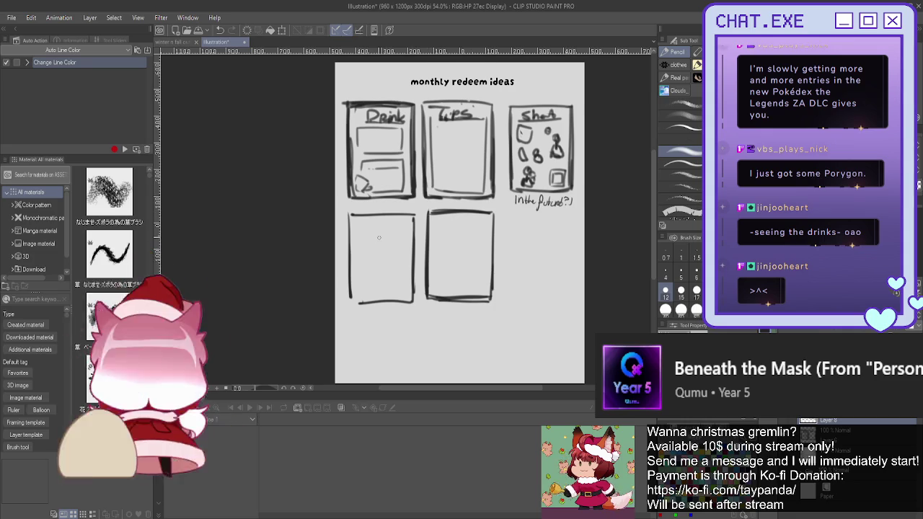
pyautogui.scroll(1, 383, 240)
pyautogui.moveTo(369, 233)
pyautogui.mouseDown()
pyautogui.moveTo(359, 248)
pyautogui.moveTo(383, 252)
pyautogui.moveTo(394, 269)
pyautogui.mouseUp()
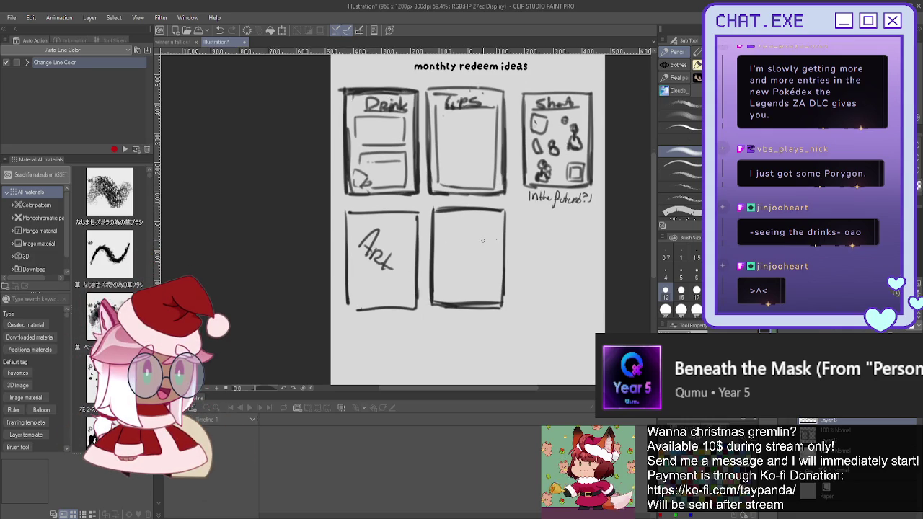
# Sketch bars in the lower-right panel, label it 'Board Art(?)', then hide the sketch layer
pyautogui.moveTo(482, 298); pyautogui.dragTo(496, 299)
pyautogui.moveTo(440, 258)
pyautogui.mouseDown()
pyautogui.moveTo(495, 257)
pyautogui.moveTo(446, 294)
pyautogui.moveTo(456, 295)
pyautogui.mouseUp()
pyautogui.moveTo(465, 268)
pyautogui.mouseDown()
pyautogui.moveTo(465, 294)
pyautogui.moveTo(474, 294)
pyautogui.mouseUp()
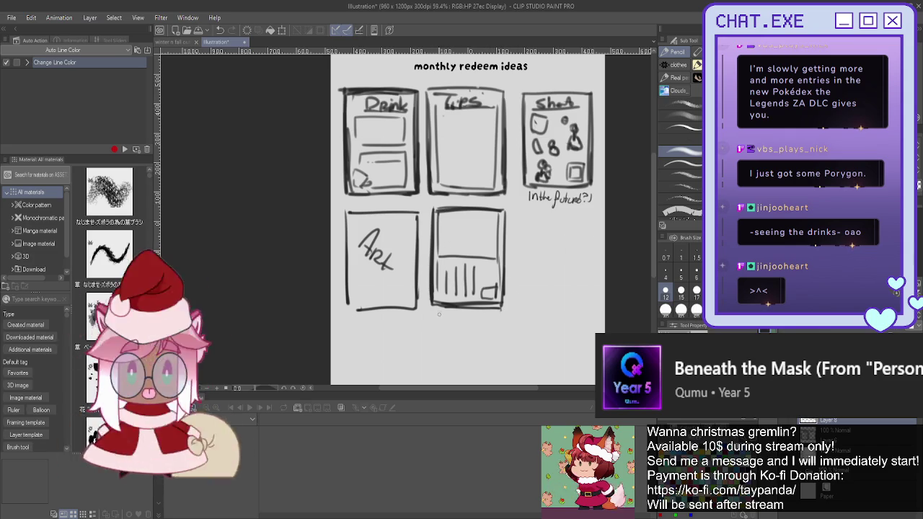
pyautogui.moveTo(440, 313); pyautogui.dragTo(461, 323)
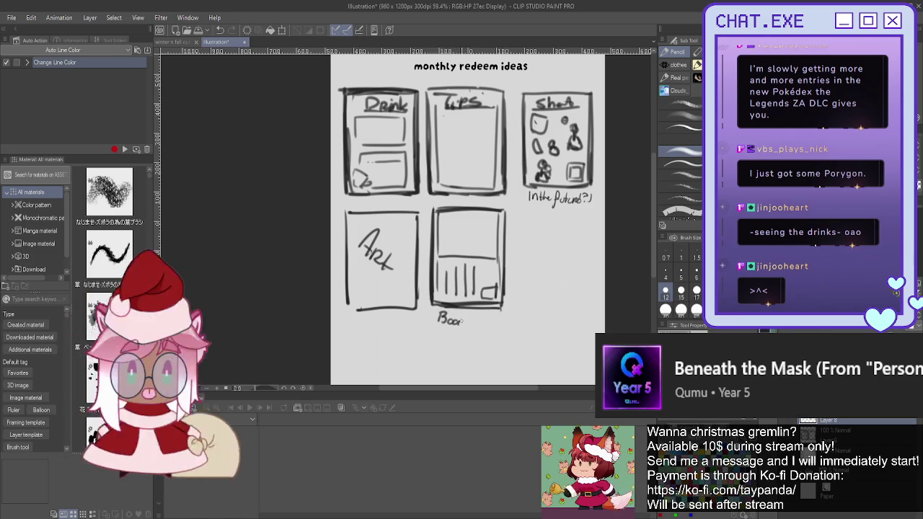
pyautogui.hotkey('ctrl', 'z')
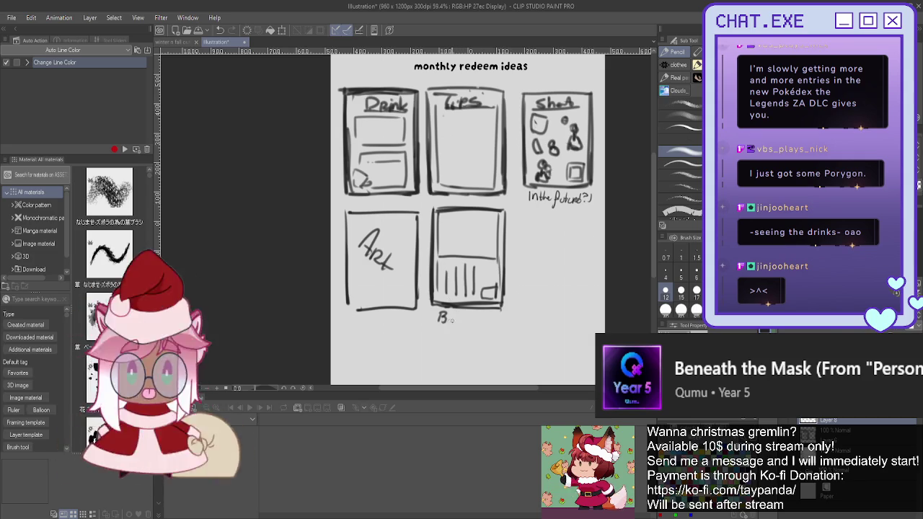
pyautogui.moveTo(454, 321); pyautogui.dragTo(502, 315)
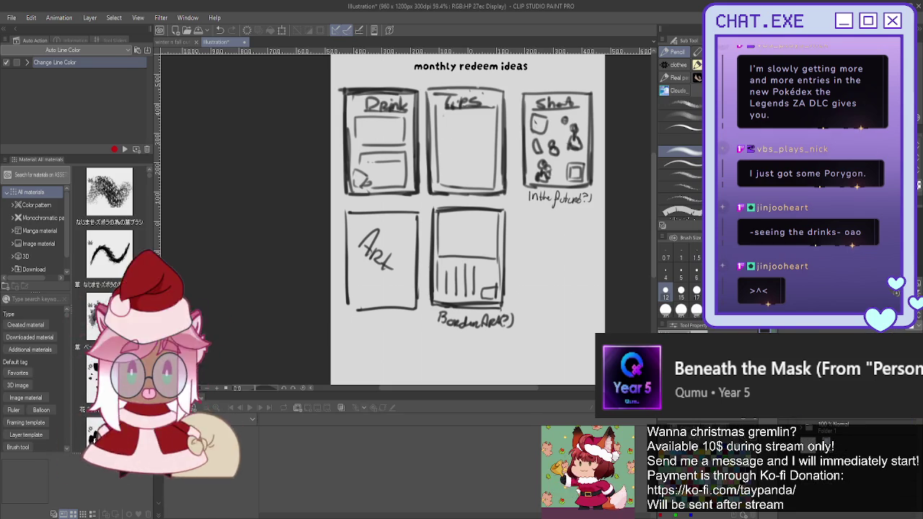
pyautogui.press('Delete')
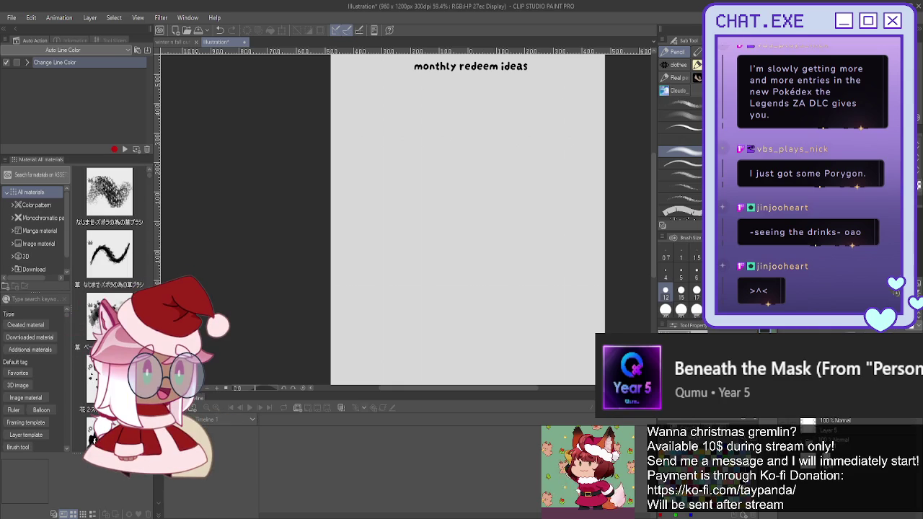
# Write 'Bookmarks(?)' in pencil under the title, redoing the misdrawn question mark
pyautogui.scroll(1, 554, 157)
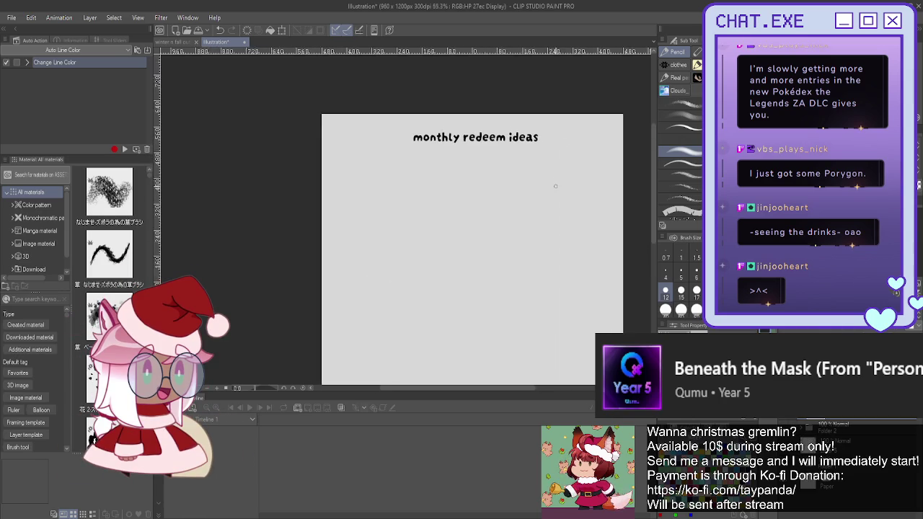
pyautogui.scroll(2, 553, 156)
pyautogui.moveTo(376, 153); pyautogui.dragTo(412, 159)
pyautogui.moveTo(419, 146)
pyautogui.mouseDown()
pyautogui.moveTo(420, 162)
pyautogui.moveTo(514, 163)
pyautogui.moveTo(527, 155)
pyautogui.mouseUp()
pyautogui.hotkey('ctrl', 'z')
pyautogui.hotkey('ctrl', 'z')
pyautogui.click(528, 160)
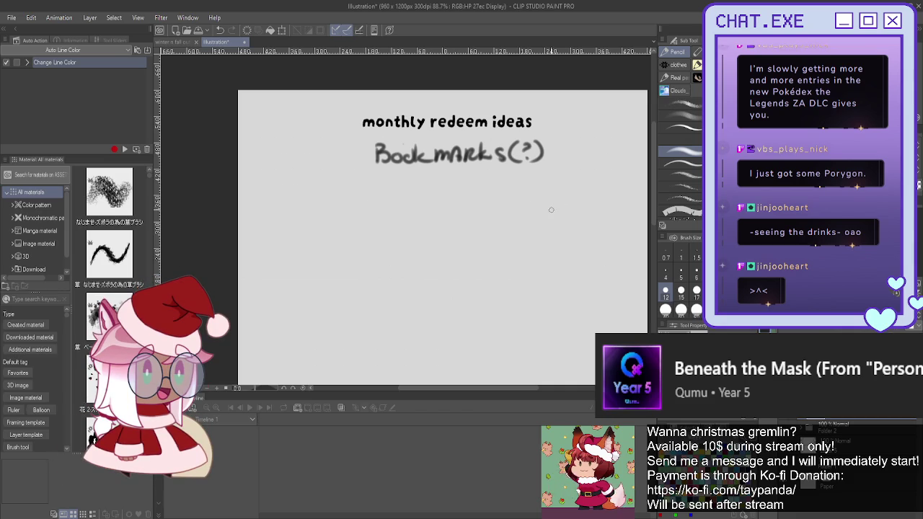
# Try out box and arched bookmark shapes below the heading, undoing them
pyautogui.scroll(-1, 419, 182)
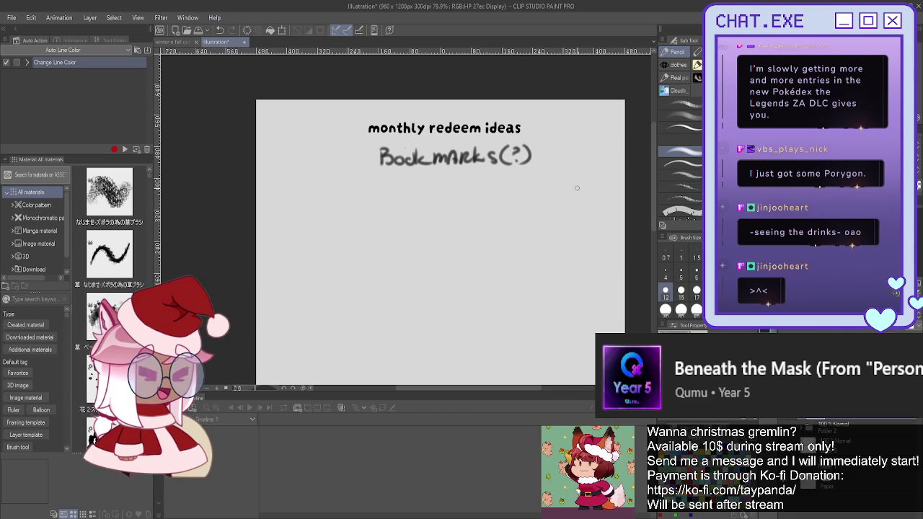
pyautogui.moveTo(519, 187); pyautogui.dragTo(518, 250)
pyautogui.moveTo(604, 186); pyautogui.dragTo(601, 250)
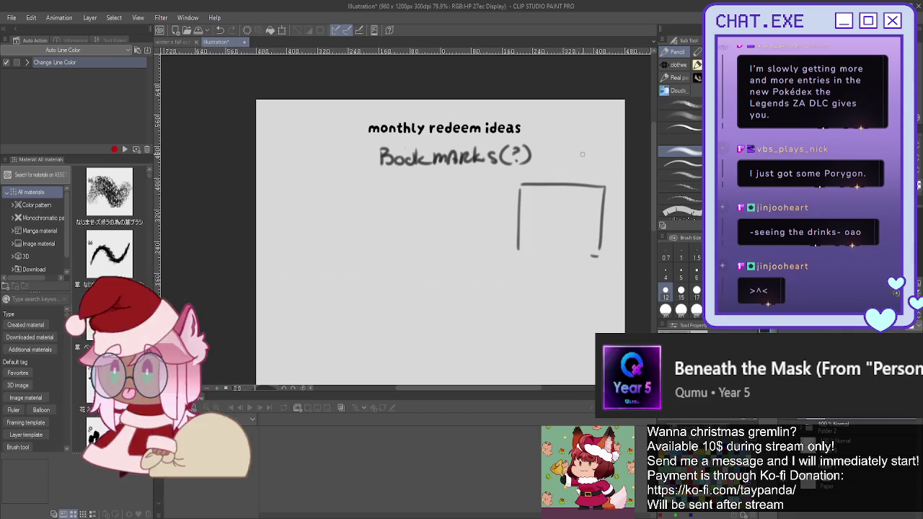
pyautogui.hotkey('ctrl', 'z')
pyautogui.hotkey('ctrl', 'z')
pyautogui.hotkey('ctrl', 'z')
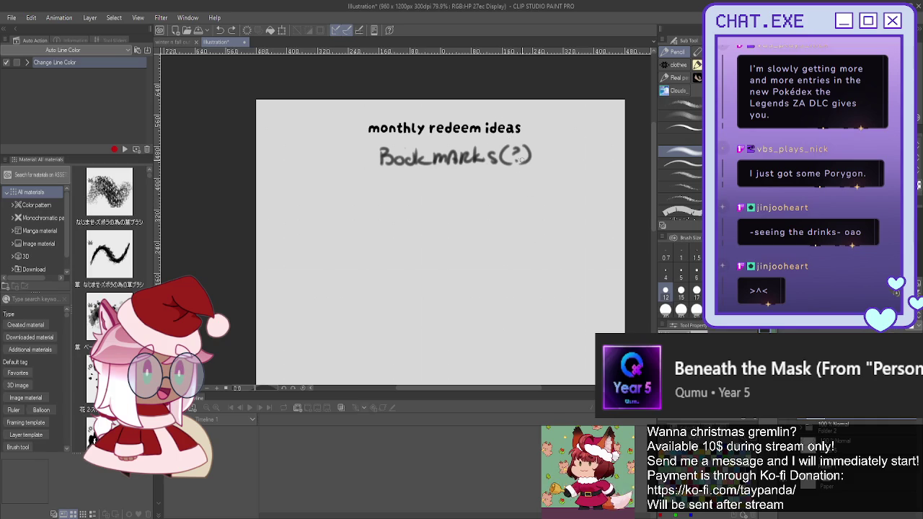
pyautogui.scroll(1, 539, 189)
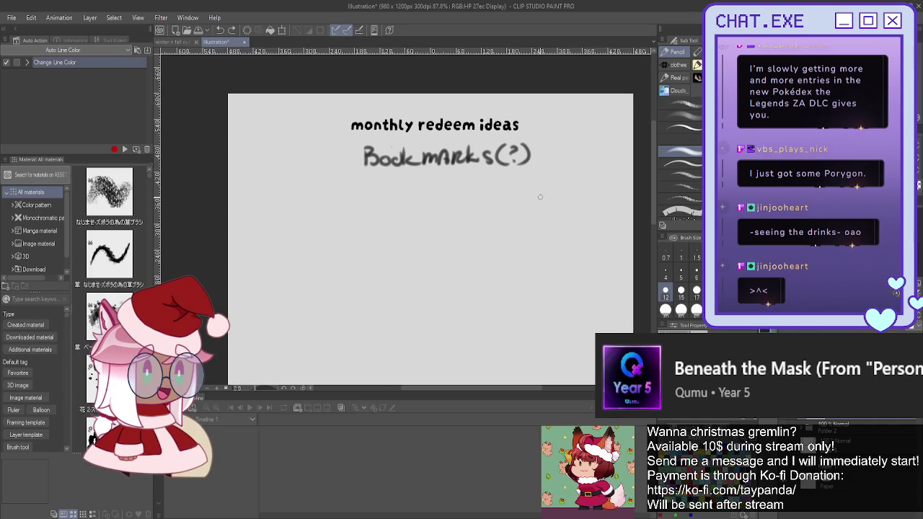
pyautogui.moveTo(539, 193)
pyautogui.mouseDown()
pyautogui.moveTo(538, 240)
pyautogui.moveTo(554, 196)
pyautogui.mouseUp()
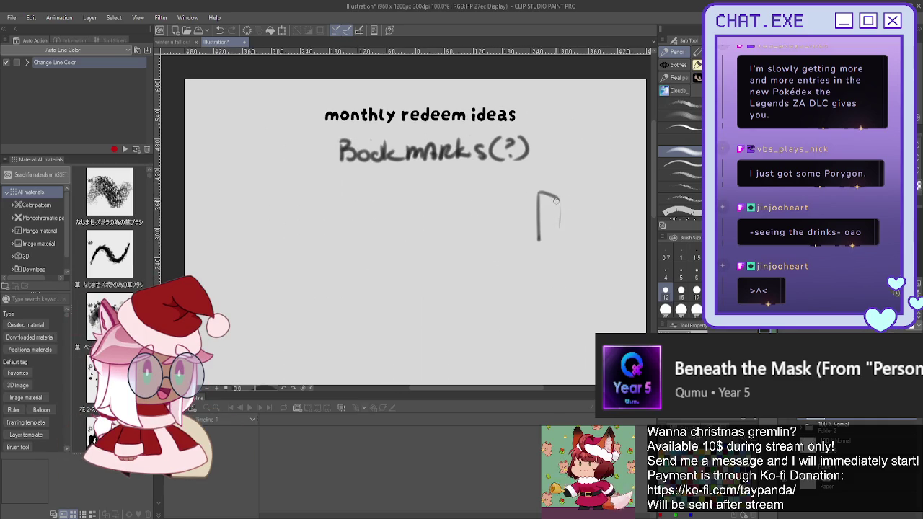
pyautogui.moveTo(539, 191); pyautogui.dragTo(564, 230)
pyautogui.hotkey('ctrl', 'z')
pyautogui.hotkey('ctrl', 'z')
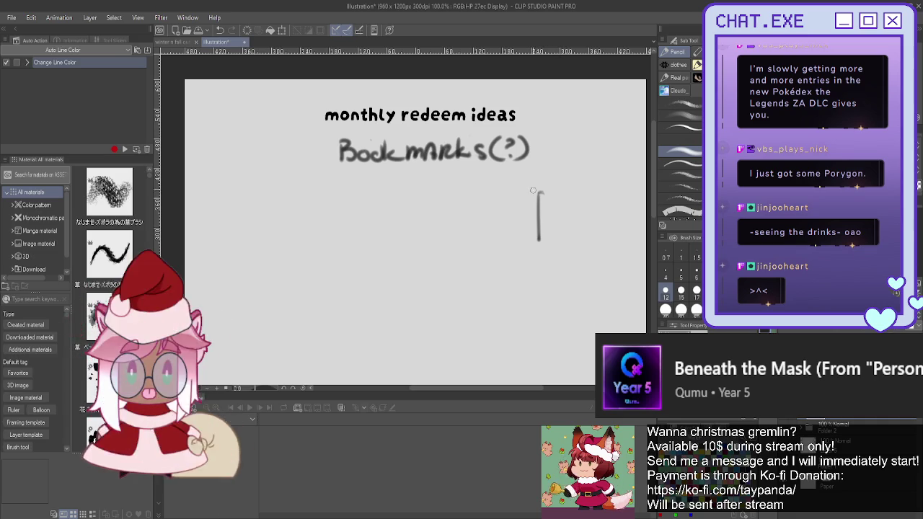
# Erase the rough T and D sketch and draw a tall bookmark outline on the right
pyautogui.moveTo(528, 194)
pyautogui.mouseDown()
pyautogui.moveTo(549, 192)
pyautogui.moveTo(537, 250)
pyautogui.mouseUp()
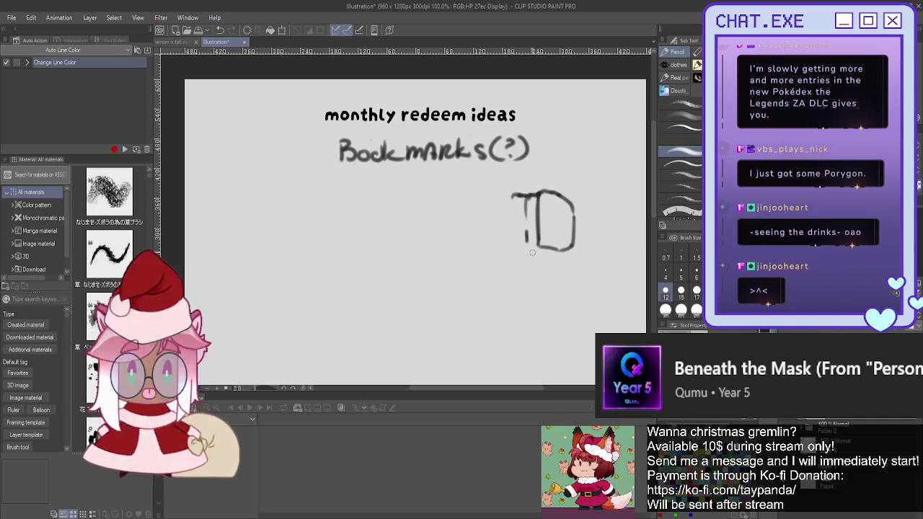
pyautogui.moveTo(527, 235); pyautogui.dragTo(573, 249)
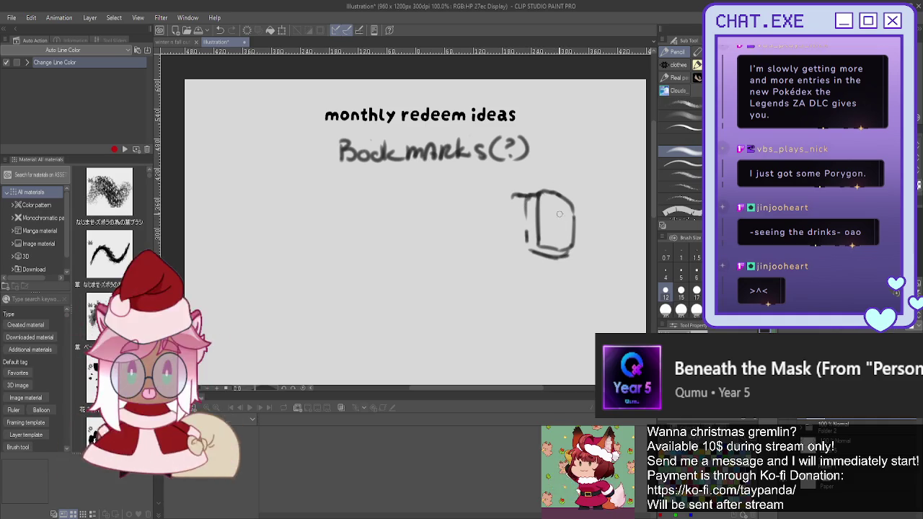
pyautogui.moveTo(513, 196)
pyautogui.mouseDown()
pyautogui.moveTo(526, 234)
pyautogui.moveTo(551, 260)
pyautogui.mouseUp()
pyautogui.moveTo(555, 191); pyautogui.dragTo(574, 235)
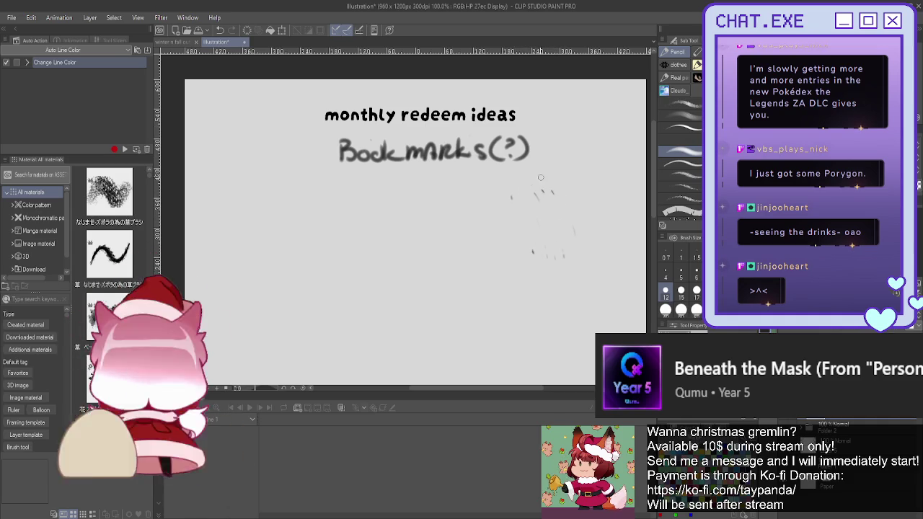
pyautogui.moveTo(536, 197); pyautogui.dragTo(535, 264)
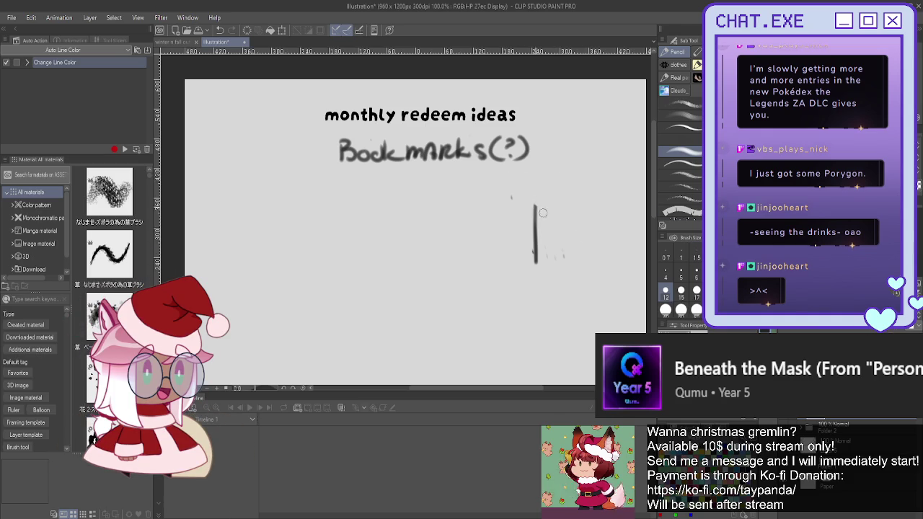
pyautogui.hotkey('ctrl', 'z')
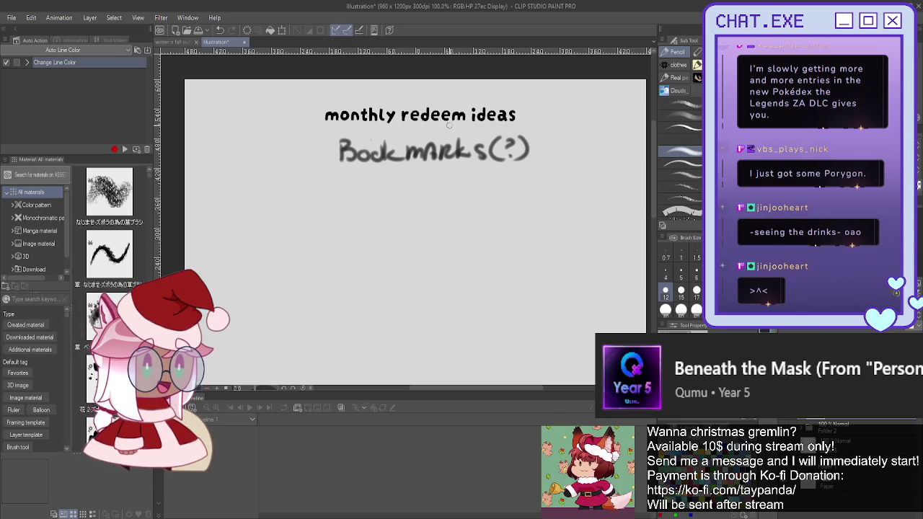
pyautogui.moveTo(519, 197)
pyautogui.mouseDown()
pyautogui.moveTo(560, 197)
pyautogui.moveTo(562, 296)
pyautogui.moveTo(527, 304)
pyautogui.mouseUp()
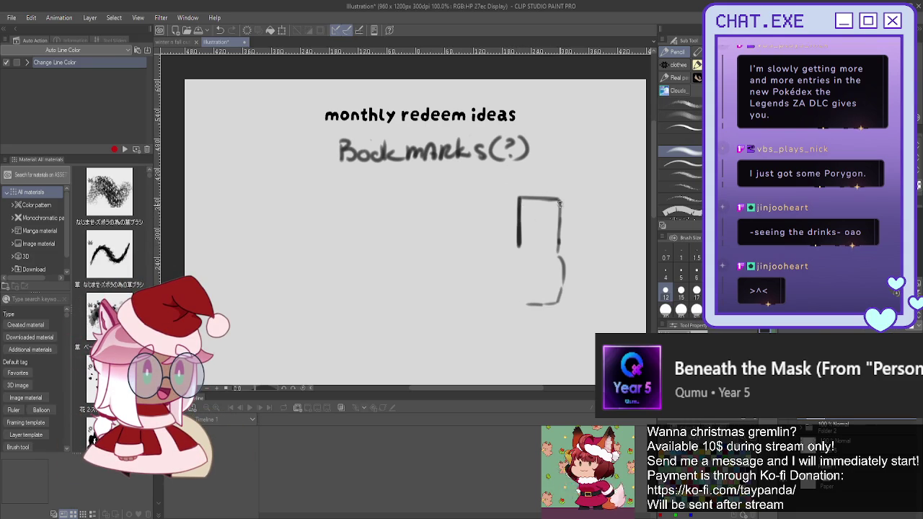
pyautogui.moveTo(559, 258); pyautogui.dragTo(563, 300)
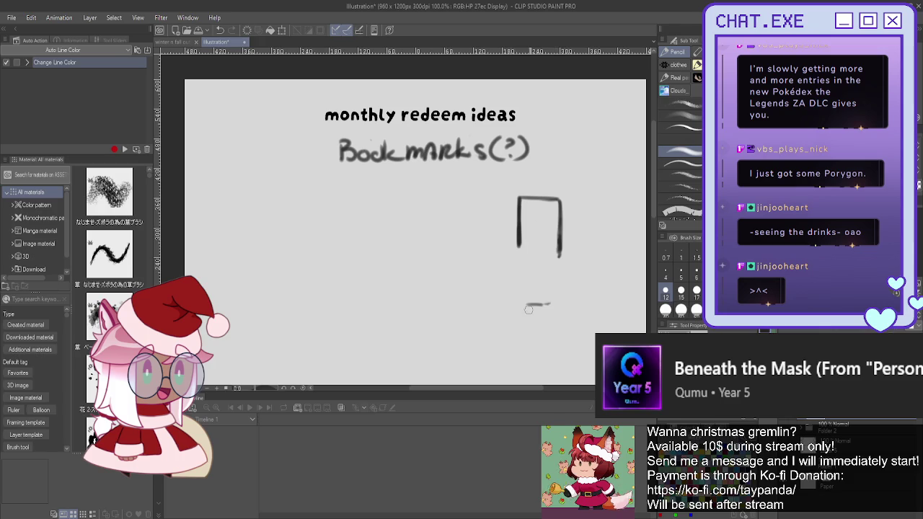
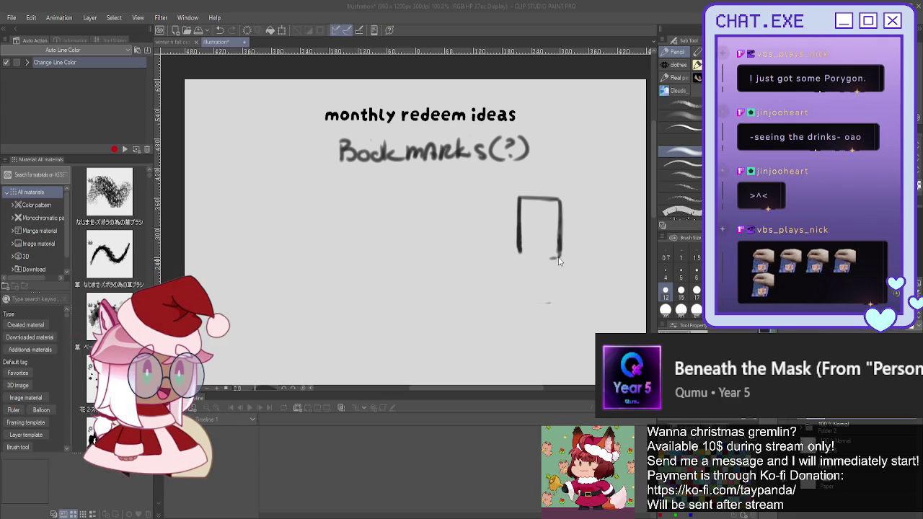
# Close the printer box's bottom and left edges and add its inner divider lines
pyautogui.moveTo(559, 257)
pyautogui.mouseDown()
pyautogui.moveTo(571, 281)
pyautogui.moveTo(552, 262)
pyautogui.moveTo(534, 266)
pyautogui.moveTo(582, 257)
pyautogui.mouseUp()
pyautogui.moveTo(575, 312); pyautogui.dragTo(511, 310)
pyautogui.moveTo(519, 251); pyautogui.dragTo(500, 252)
pyautogui.moveTo(497, 290); pyautogui.dragTo(520, 308)
pyautogui.moveTo(500, 251); pyautogui.dragTo(497, 303)
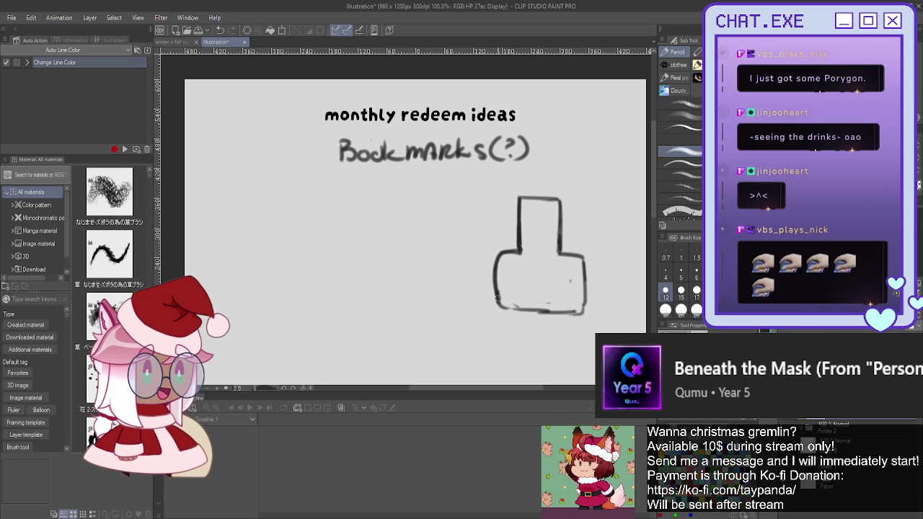
pyautogui.moveTo(575, 264)
pyautogui.mouseDown()
pyautogui.moveTo(575, 284)
pyautogui.moveTo(504, 284)
pyautogui.moveTo(513, 302)
pyautogui.mouseUp()
pyautogui.hotkey('ctrl', 'z')
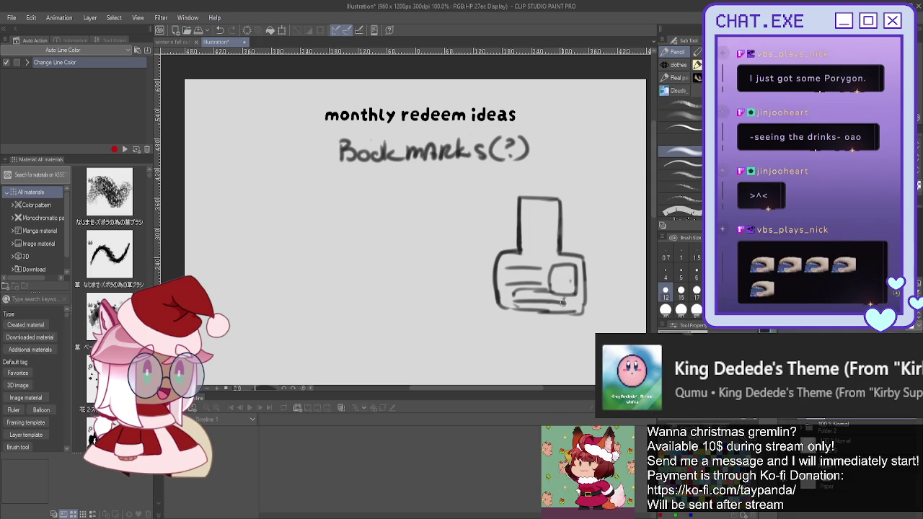
# Draw a small dark figure in the inner box and a rounded frame around the printer
pyautogui.moveTo(565, 273)
pyautogui.mouseDown()
pyautogui.moveTo(567, 293)
pyautogui.moveTo(495, 296)
pyautogui.moveTo(496, 311)
pyautogui.mouseUp()
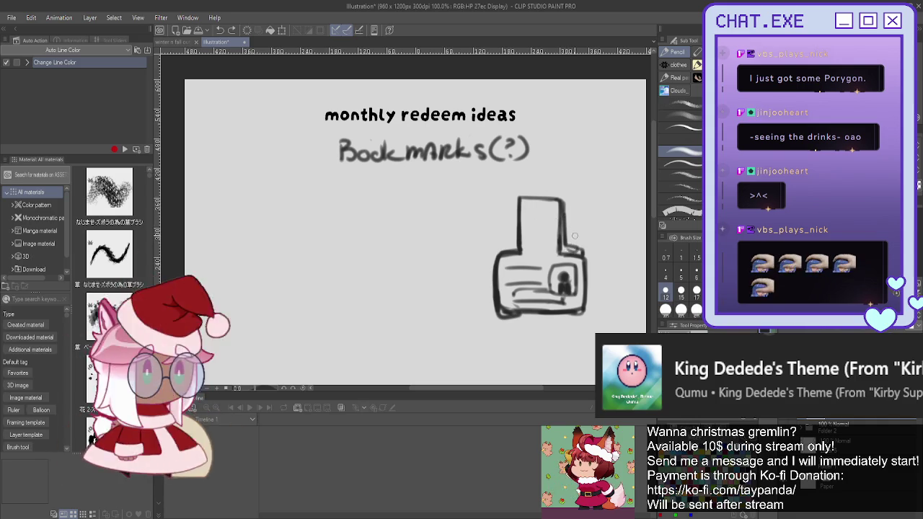
pyautogui.moveTo(565, 215)
pyautogui.mouseDown()
pyautogui.moveTo(518, 345)
pyautogui.moveTo(503, 345)
pyautogui.mouseUp()
pyautogui.moveTo(505, 220)
pyautogui.mouseDown()
pyautogui.moveTo(477, 335)
pyautogui.moveTo(507, 341)
pyautogui.mouseUp()
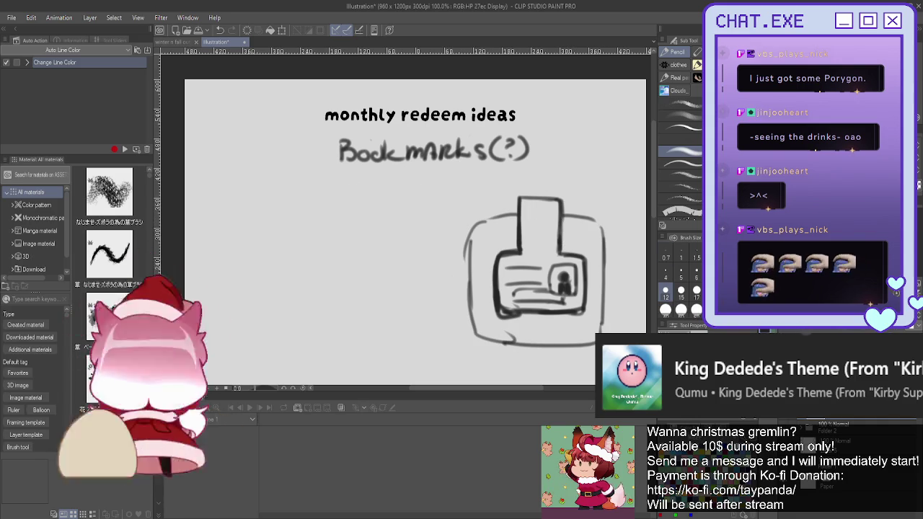
pyautogui.moveTo(308, 166); pyautogui.dragTo(462, 148)
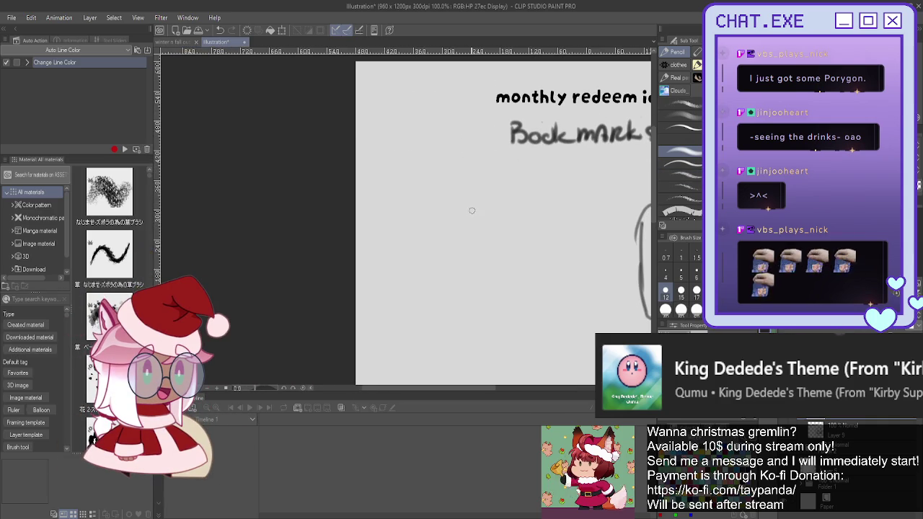
# Draw the mug's tall right side and a thickened rounded handle
pyautogui.moveTo(453, 203); pyautogui.dragTo(452, 290)
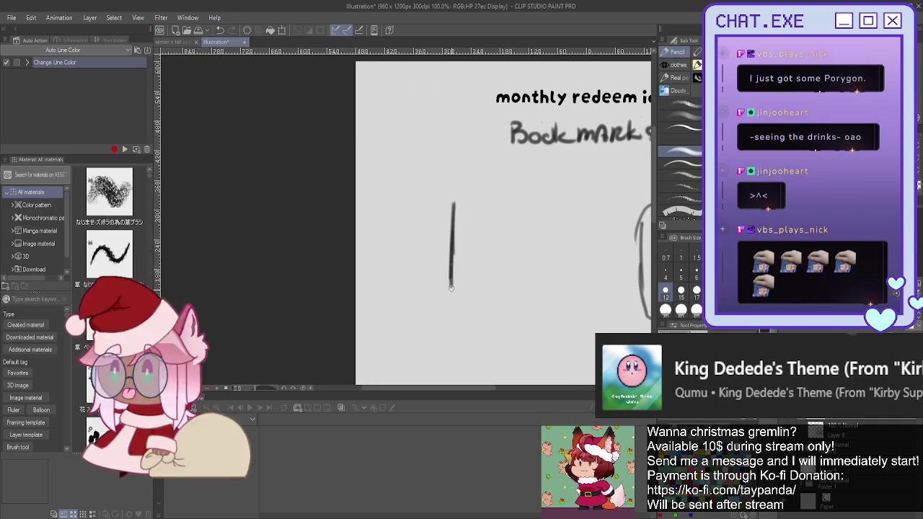
pyautogui.moveTo(453, 223)
pyautogui.mouseDown()
pyautogui.moveTo(452, 189)
pyautogui.moveTo(383, 185)
pyautogui.moveTo(375, 283)
pyautogui.mouseUp()
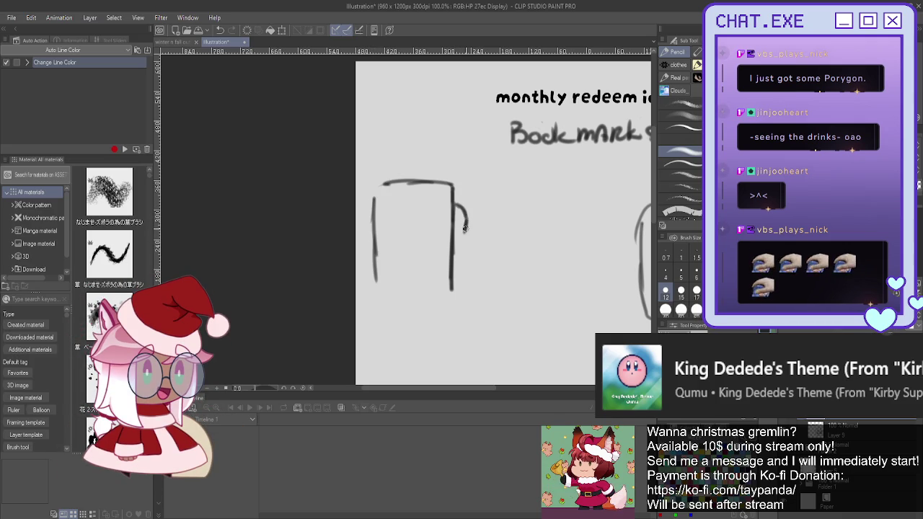
pyautogui.moveTo(465, 228); pyautogui.dragTo(456, 240)
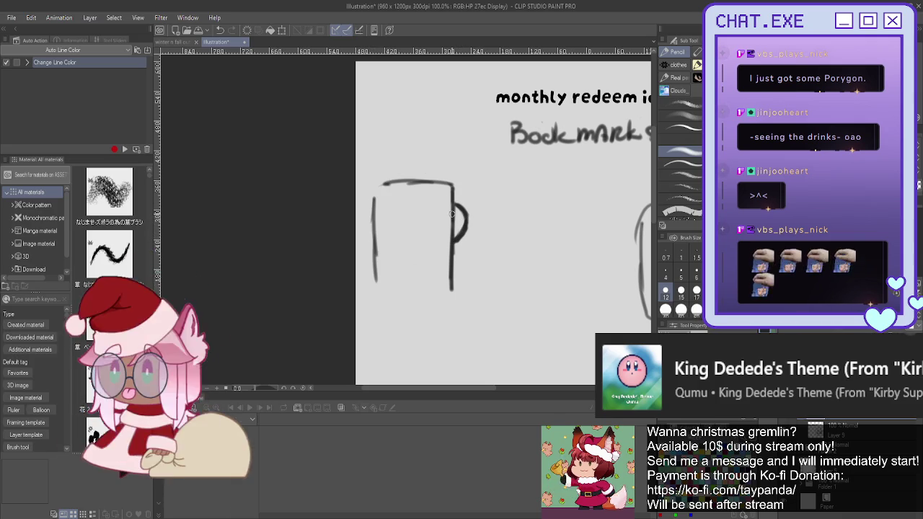
pyautogui.hotkey('ctrl', 'z')
pyautogui.scroll(1, 461, 207)
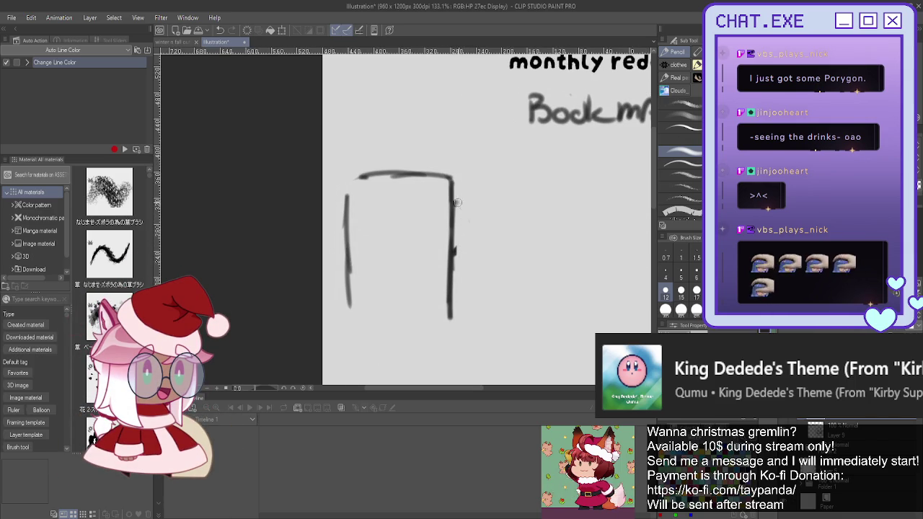
pyautogui.moveTo(466, 234); pyautogui.dragTo(465, 254)
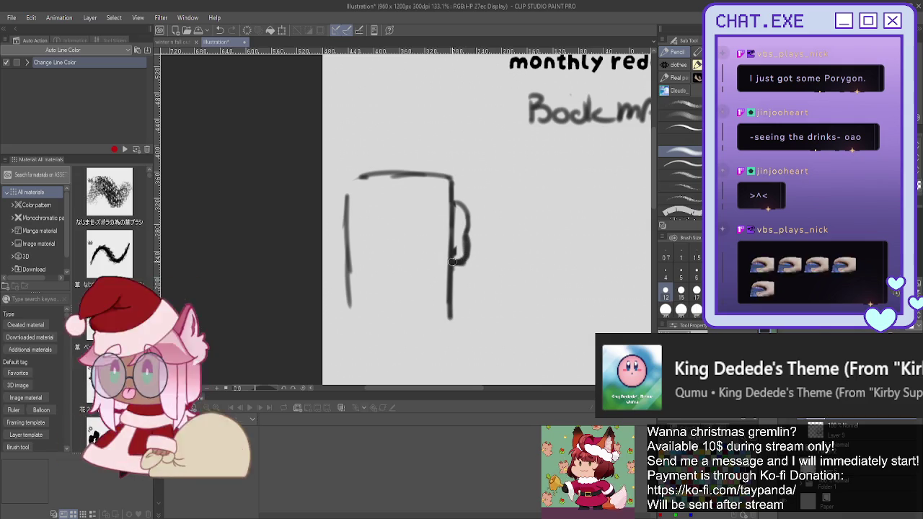
pyautogui.moveTo(459, 225); pyautogui.dragTo(456, 256)
# Add a short faint mark to the right of the mug
pyautogui.scroll(-2, 433, 245)
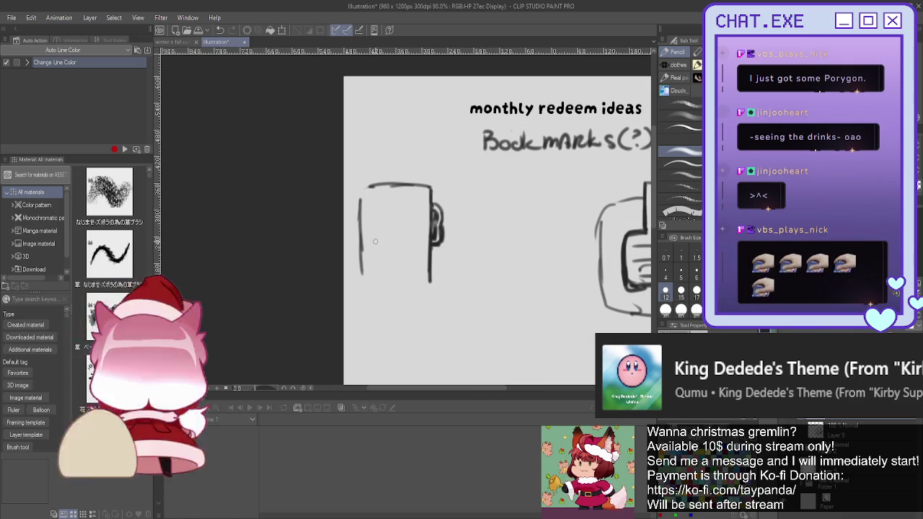
pyautogui.scroll(-2, 392, 249)
pyautogui.scroll(2, 408, 257)
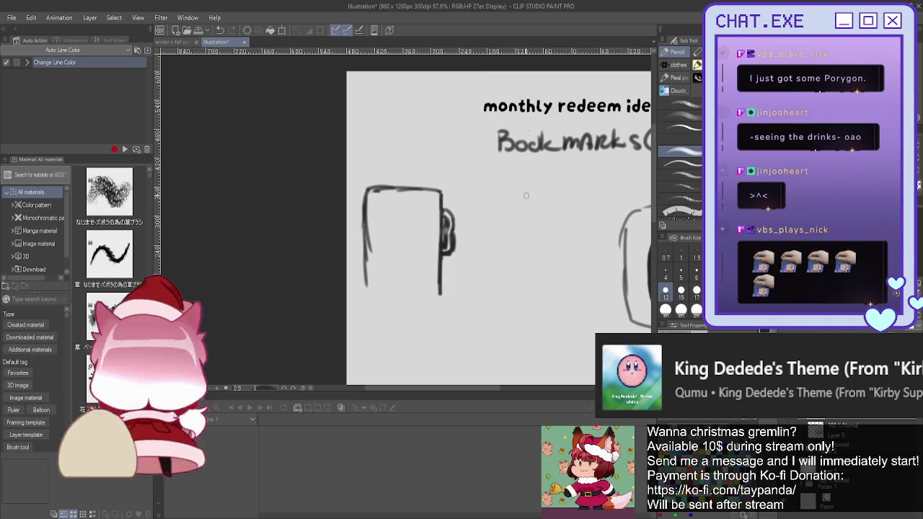
pyautogui.scroll(1, 526, 198)
pyautogui.scroll(1, 526, 199)
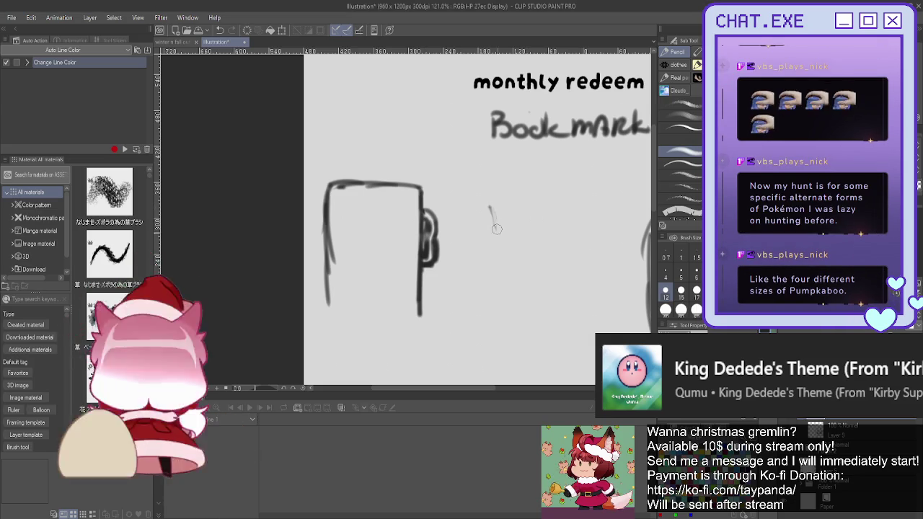
pyautogui.moveTo(517, 205); pyautogui.dragTo(530, 215)
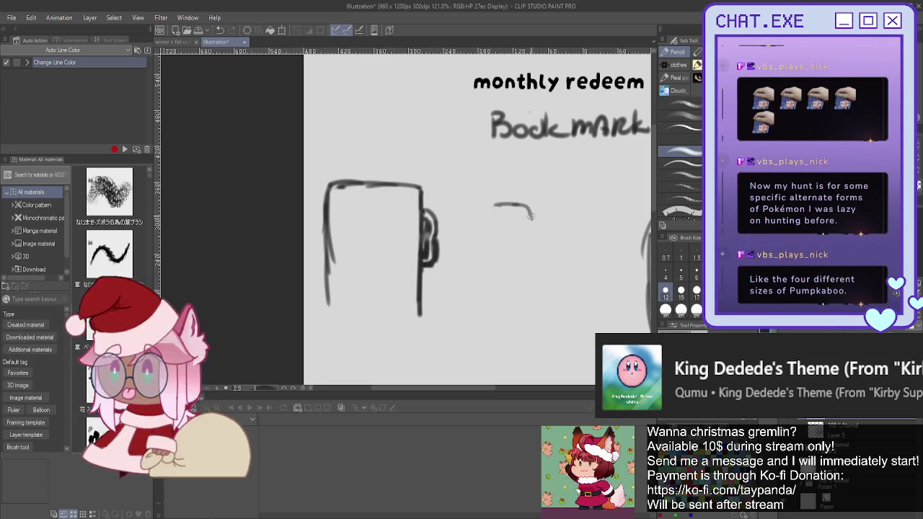
pyautogui.hotkey('ctrl', 'z')
pyautogui.moveTo(534, 258); pyautogui.dragTo(536, 214)
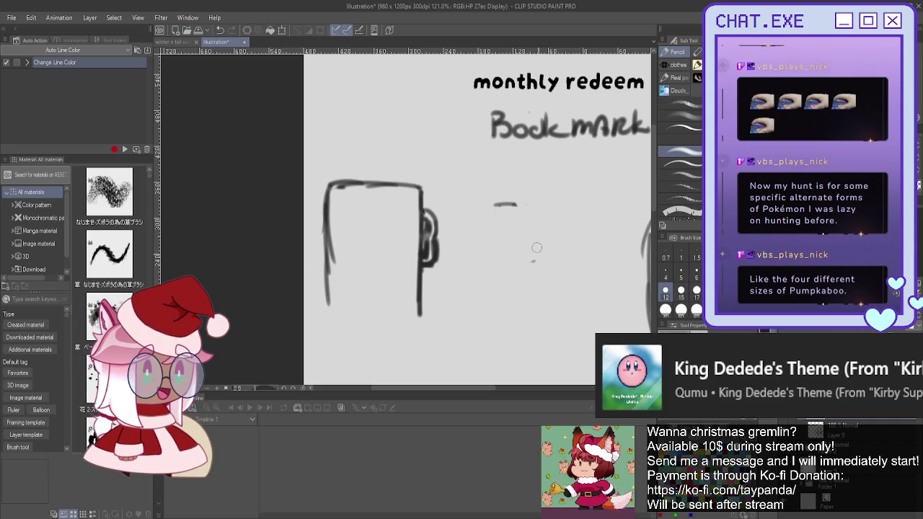
pyautogui.scroll(-3, 489, 201)
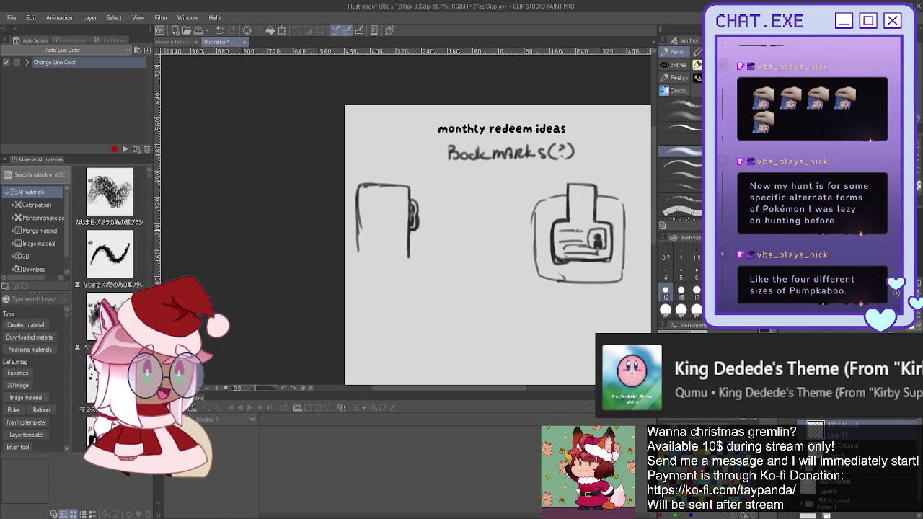
pyautogui.scroll(1, 541, 213)
pyautogui.scroll(1, 534, 210)
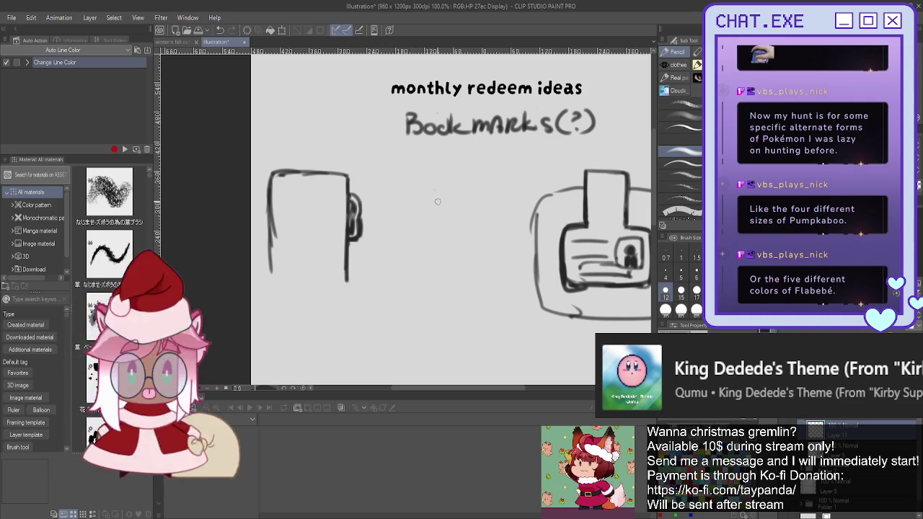
# Sketch a small rectangle with an 8-shaped oval design inside
pyautogui.moveTo(434, 193); pyautogui.dragTo(434, 255)
pyautogui.moveTo(425, 193)
pyautogui.mouseDown()
pyautogui.moveTo(398, 220)
pyautogui.moveTo(409, 255)
pyautogui.mouseUp()
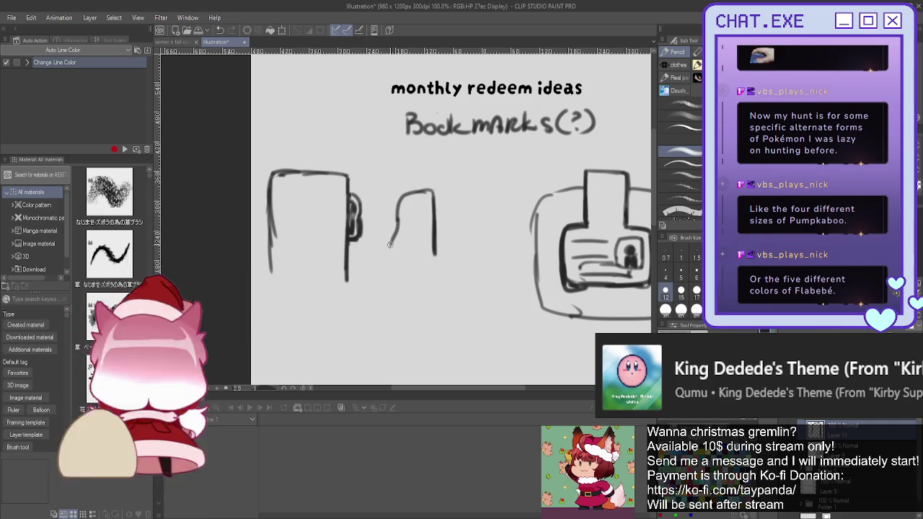
pyautogui.moveTo(443, 192); pyautogui.dragTo(446, 217)
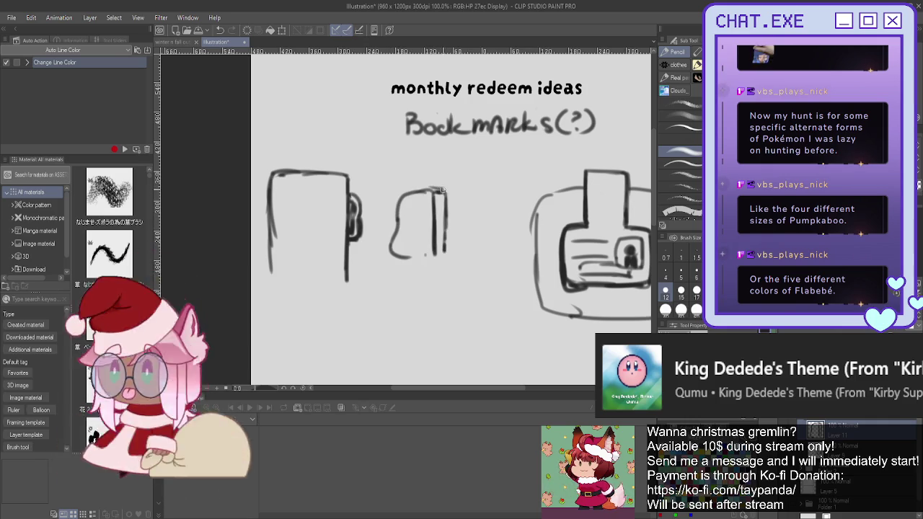
pyautogui.hotkey('ctrl', 'z')
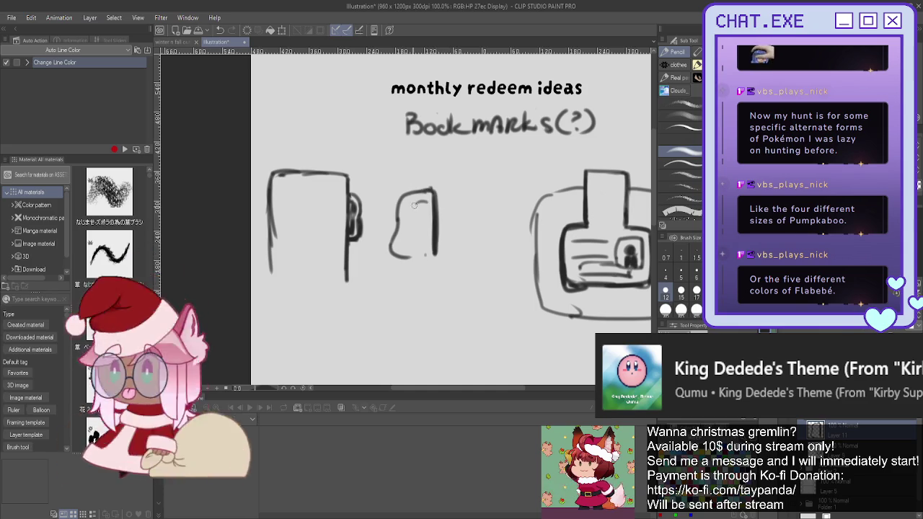
pyautogui.moveTo(427, 207)
pyautogui.mouseDown()
pyautogui.moveTo(408, 220)
pyautogui.moveTo(429, 228)
pyautogui.moveTo(426, 251)
pyautogui.mouseUp()
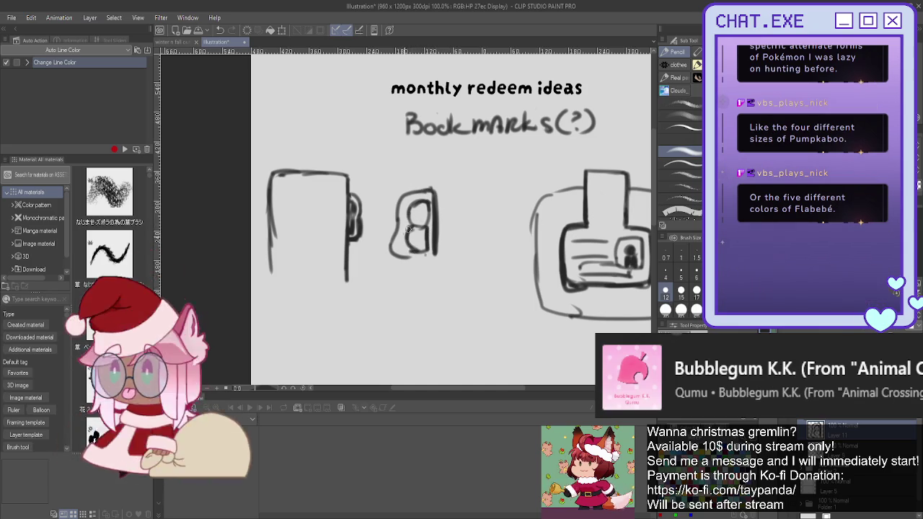
pyautogui.moveTo(434, 253); pyautogui.dragTo(407, 260)
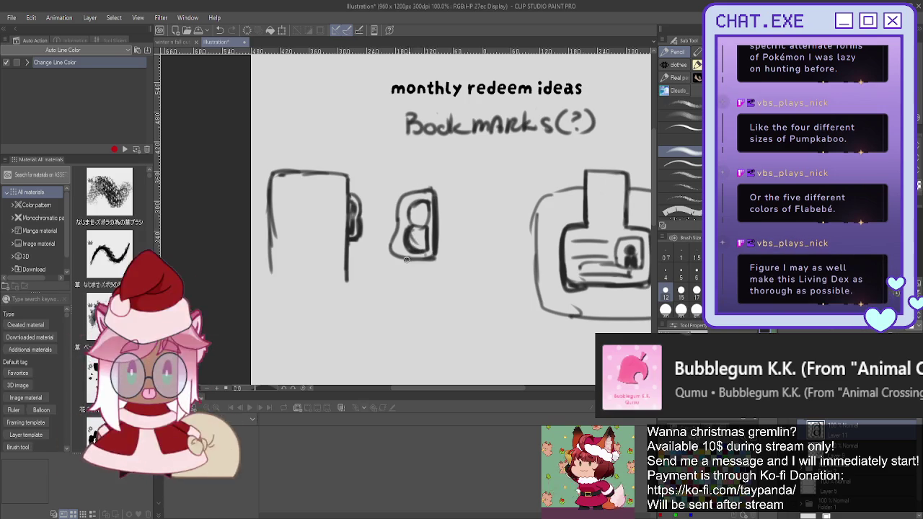
# Enclose the small box in an outer frame with top, sides and bottom line
pyautogui.moveTo(426, 168); pyautogui.dragTo(398, 162)
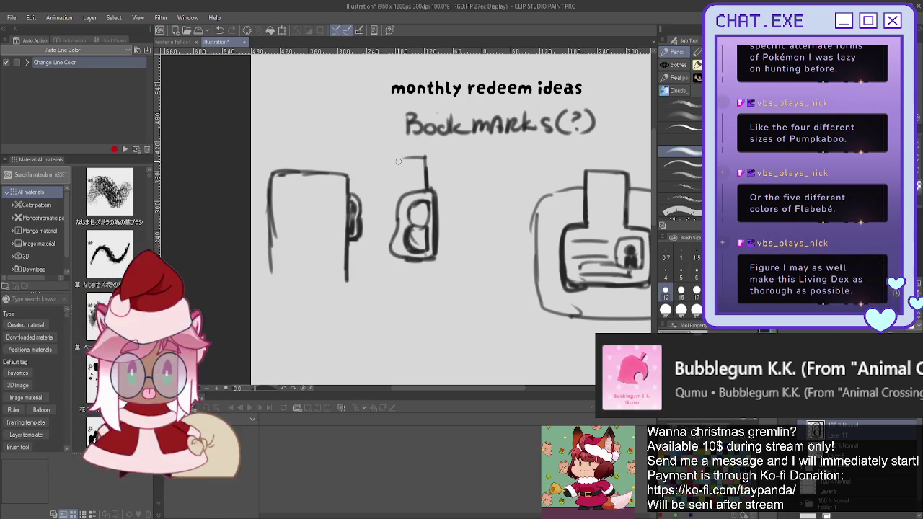
pyautogui.moveTo(375, 252)
pyautogui.mouseDown()
pyautogui.moveTo(376, 281)
pyautogui.moveTo(402, 289)
pyautogui.mouseUp()
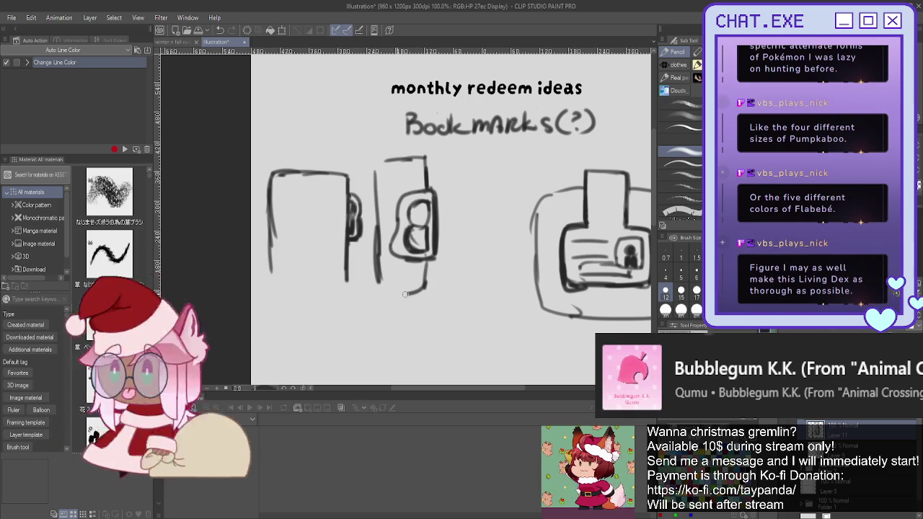
pyautogui.moveTo(430, 256); pyautogui.dragTo(430, 287)
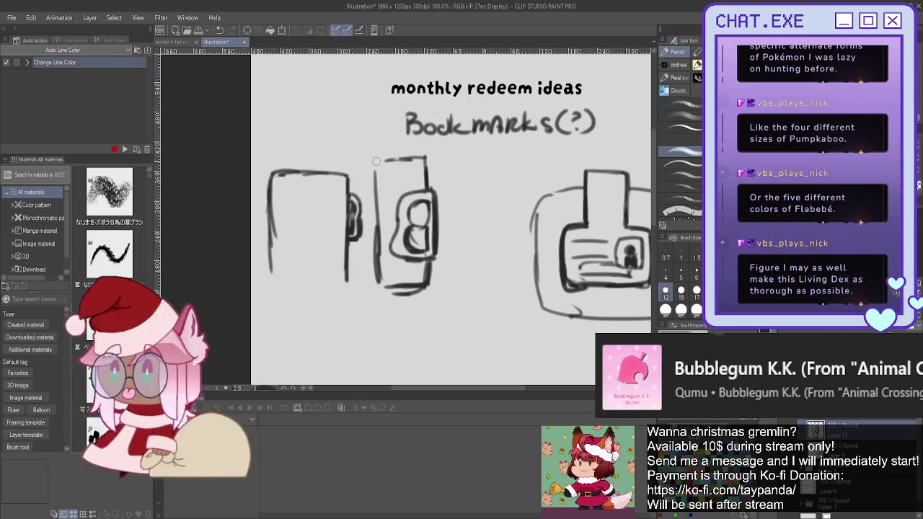
pyautogui.hotkey('ctrl', 'z')
pyautogui.hotkey('ctrl', 'z')
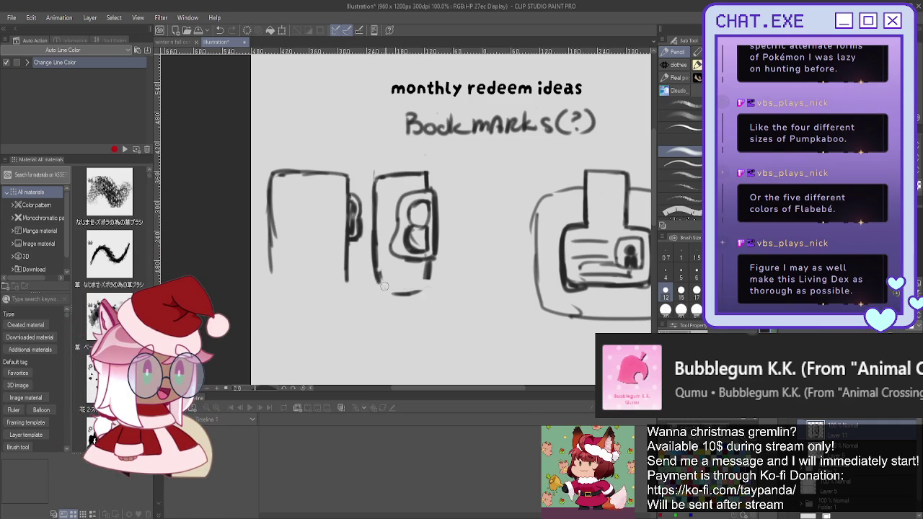
pyautogui.moveTo(427, 276); pyautogui.dragTo(375, 281)
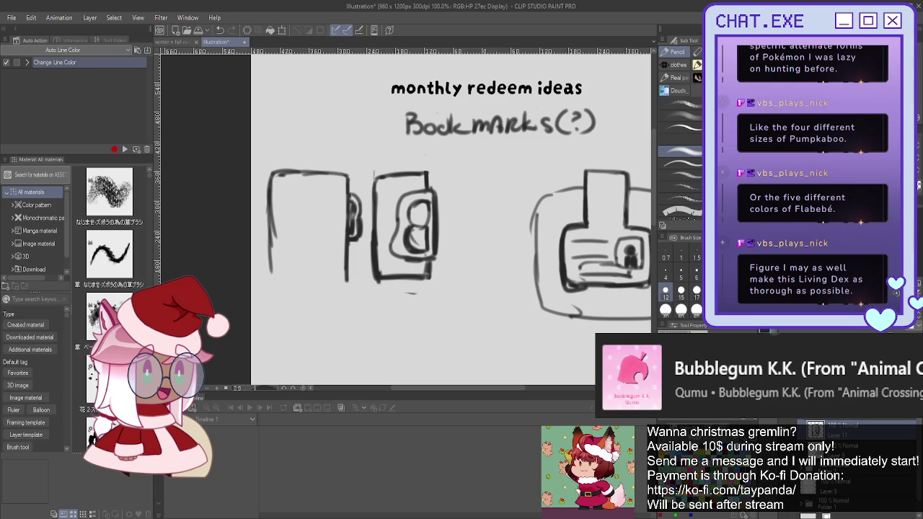
# Move the 8-box sketch to the page's lower right, below the printer drawing
pyautogui.press('k')
pyautogui.hotkey('ctrl', '-')
pyautogui.moveTo(400, 246)
pyautogui.mouseDown()
pyautogui.moveTo(464, 326)
pyautogui.moveTo(548, 343)
pyautogui.moveTo(604, 294)
pyautogui.mouseUp()
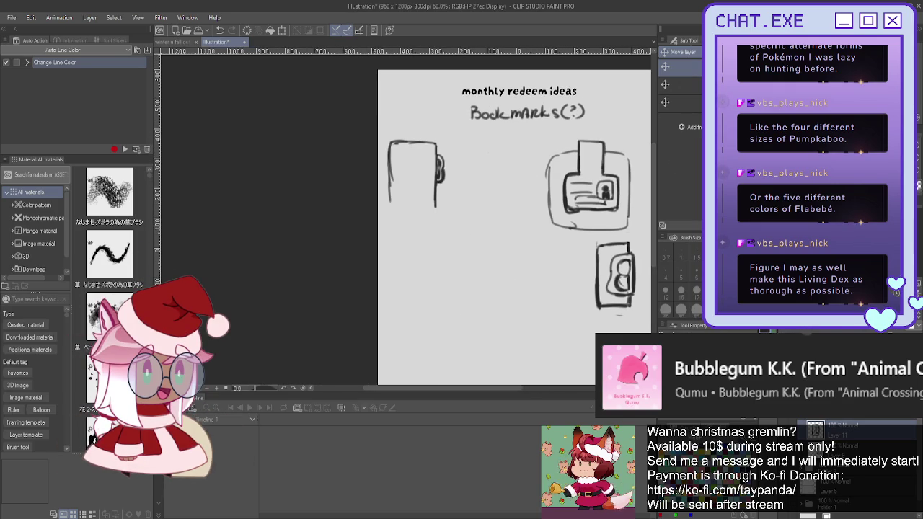